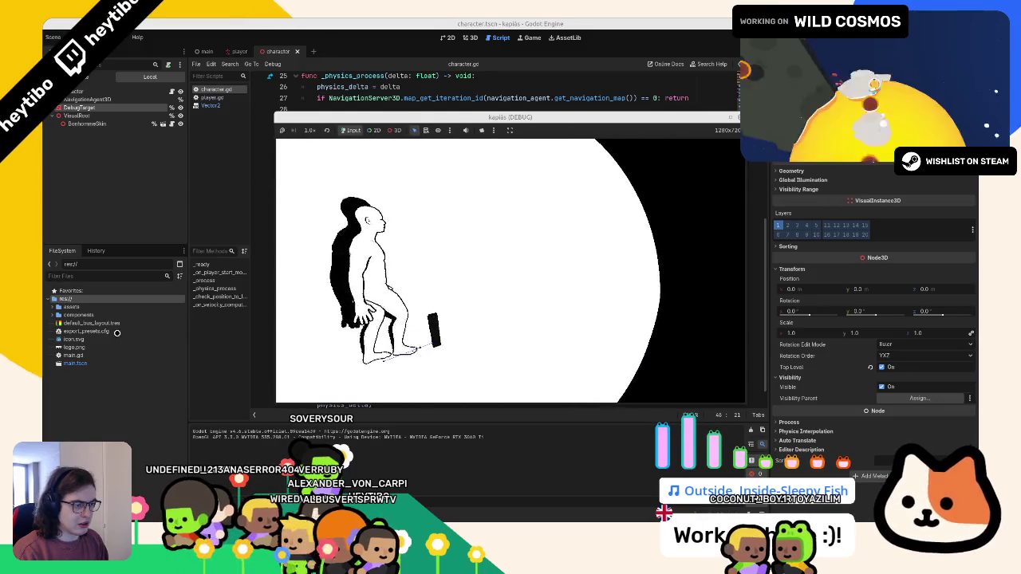
Flip the line 48 v1.dot(v2) check from '> 0.0' to '< 0.0', then save and test-run
{"action": "key", "text": "F8"}
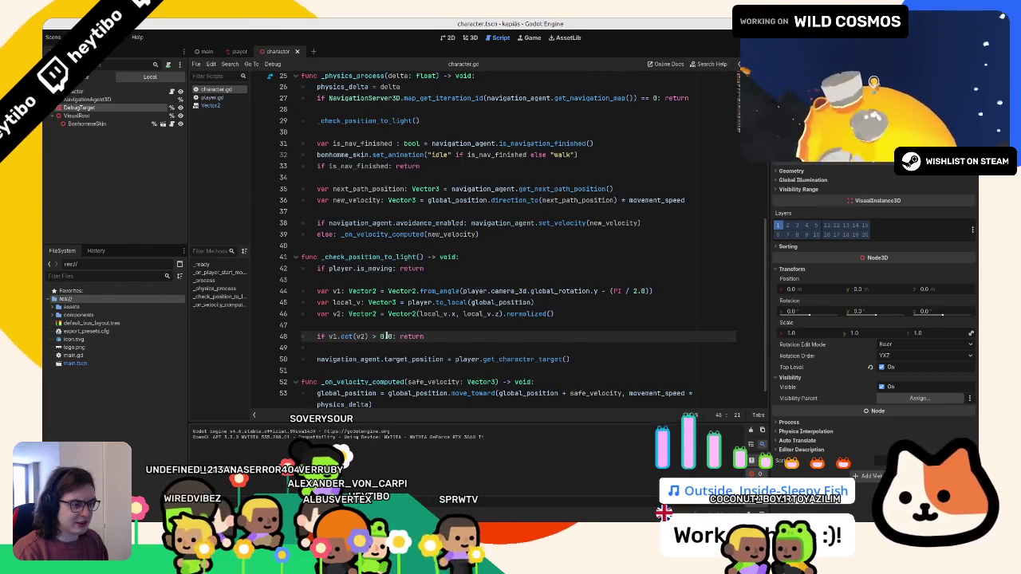
{"action": "key", "text": "Delete"}
{"action": "type", "text": "<="}
{"action": "left_click", "coordinate": [388, 335]}
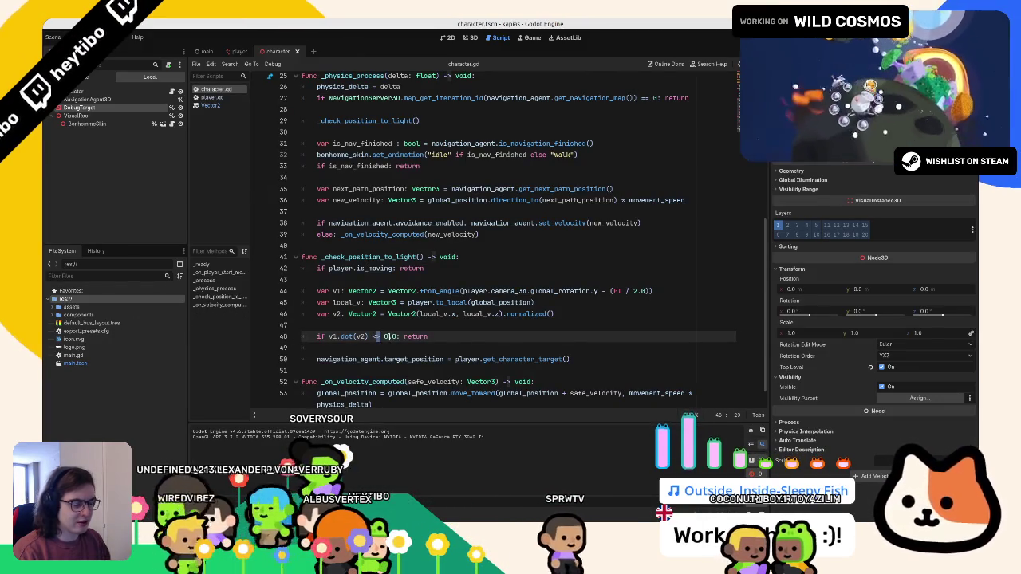
{"action": "key", "text": "ctrl+s"}
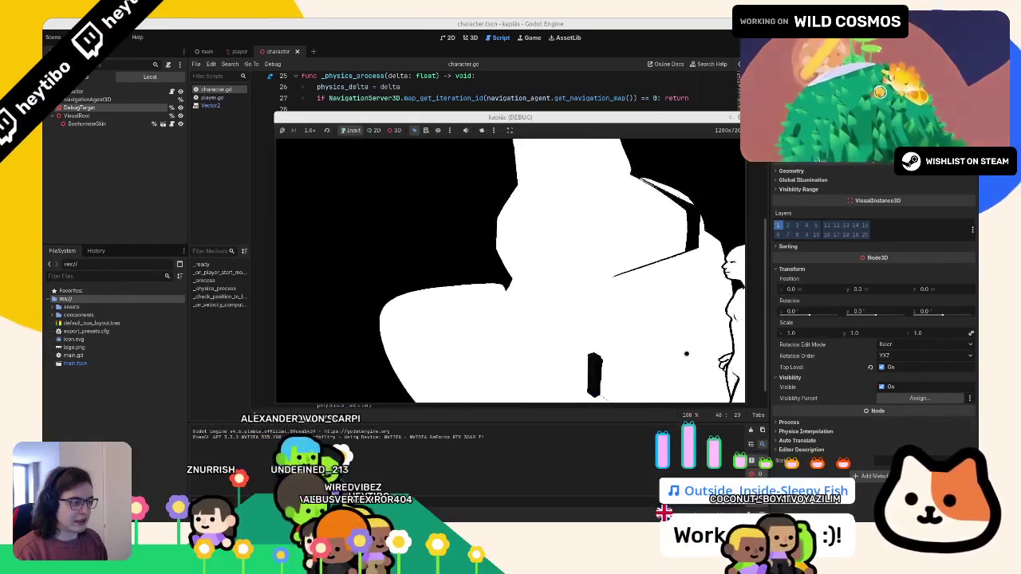
{"action": "key", "text": "F8"}
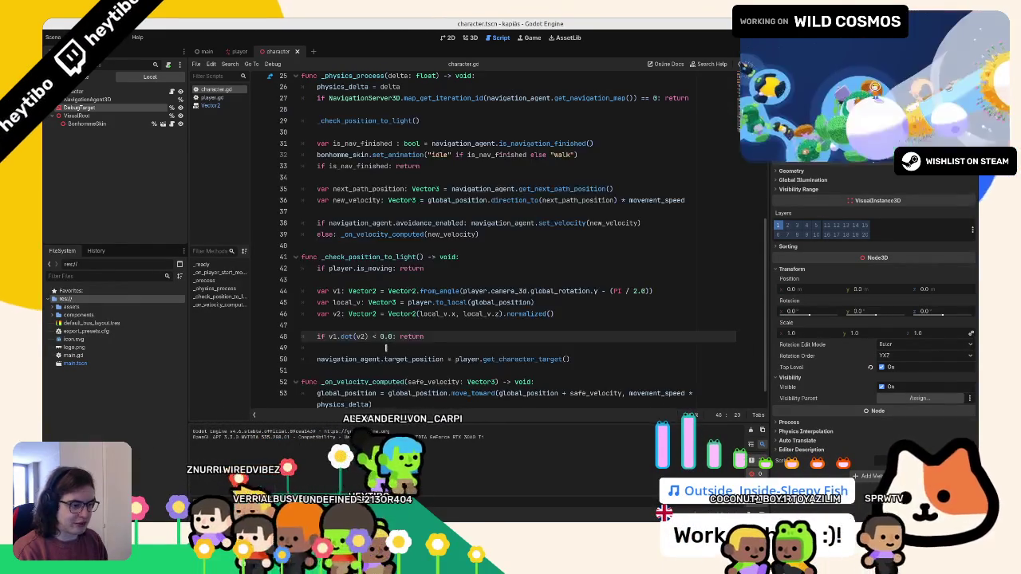
Remove the navigation_finished early-return line, leaving only the v1.dot(v2) check, and retest
{"action": "left_click", "coordinate": [386, 347]}
{"action": "key", "text": "Return"}
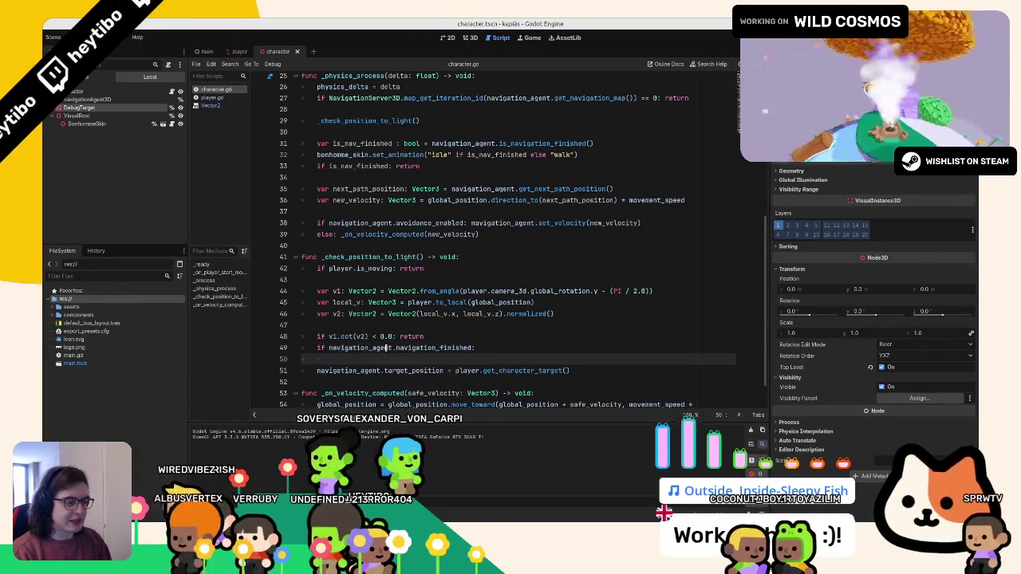
{"action": "key", "text": "Up"}
{"action": "key", "text": "End"}
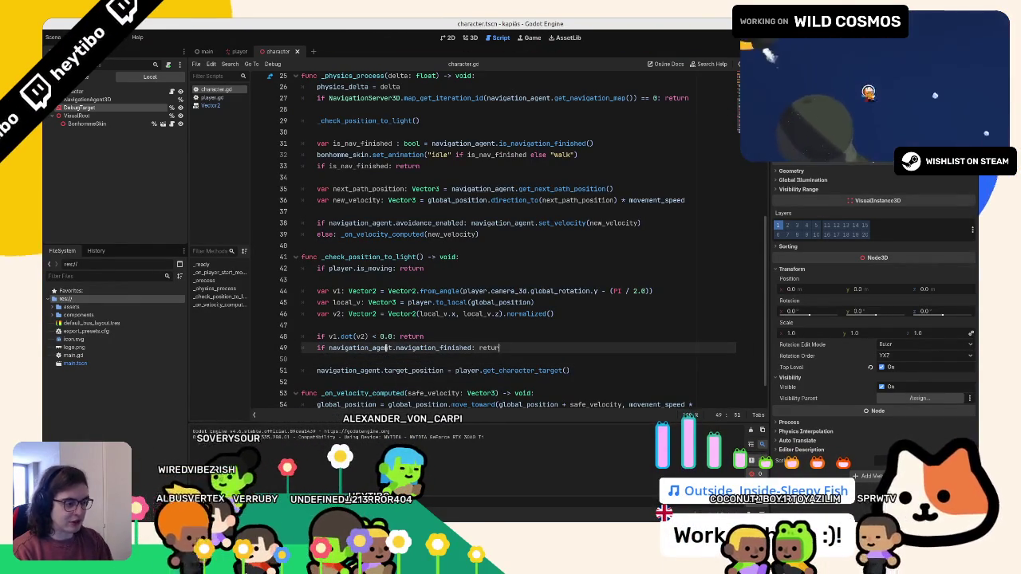
{"action": "type", "text": "n"}
{"action": "key", "text": "alt+Up"}
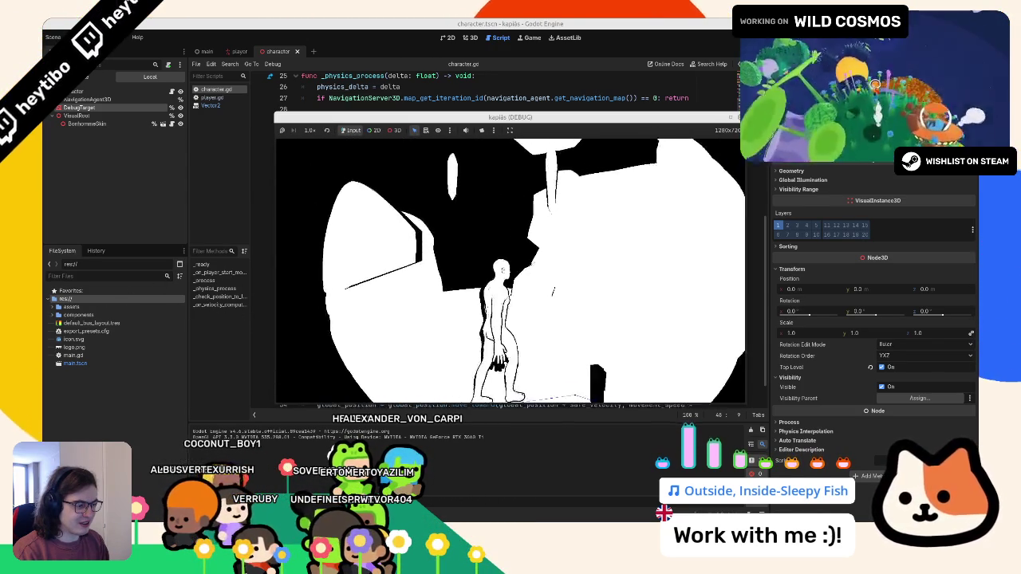
{"action": "key", "text": "F8"}
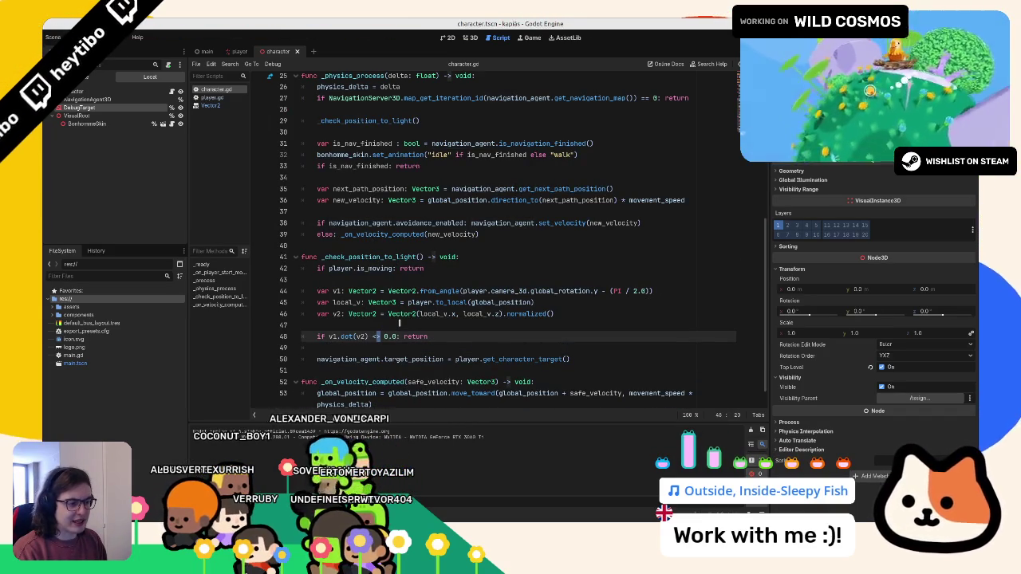
Add 'var target : Vector3 = player.get_character_target()' below the v1.dot check
{"action": "left_click", "coordinate": [497, 349]}
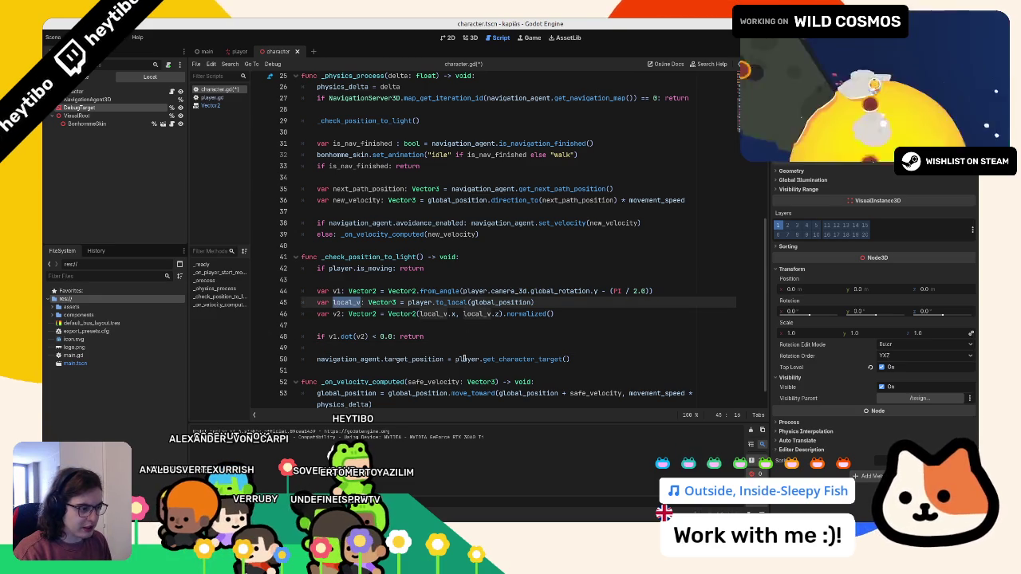
{"action": "left_click_drag", "start_coordinate": [456, 359], "coordinate": [563, 359]}
{"action": "left_click", "coordinate": [508, 327]}
{"action": "key", "text": "Return"}
{"action": "key", "text": "Return"}
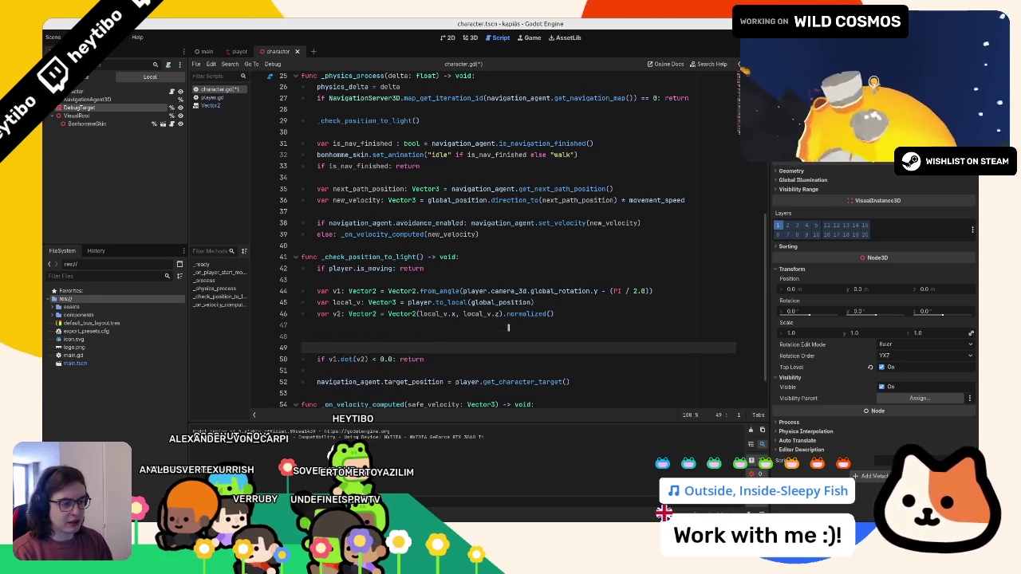
{"action": "key", "text": "Up"}
{"action": "type", "text": "v"}
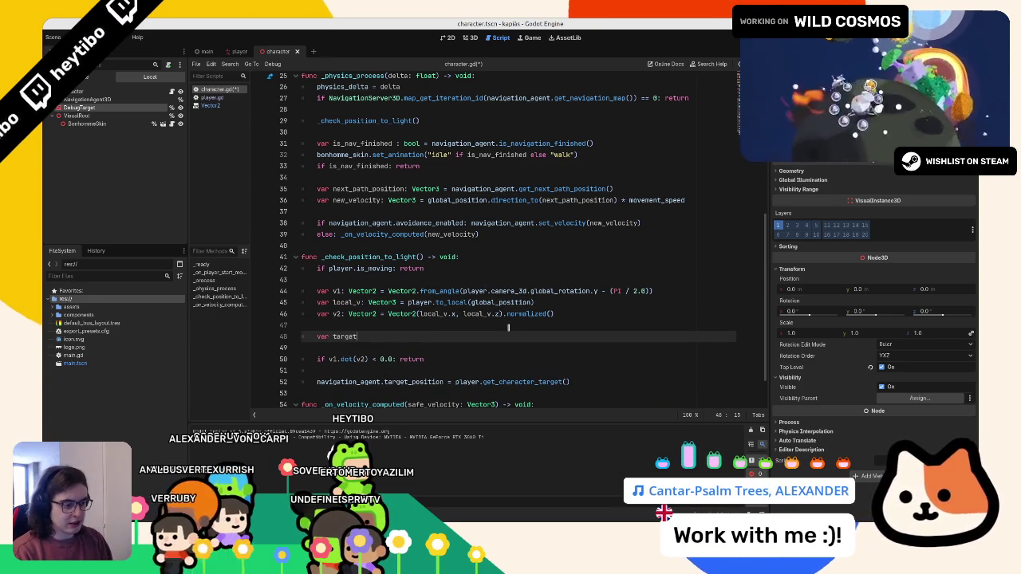
{"action": "key", "text": "BackSpace"}
{"action": "key", "text": "BackSpace"}
{"action": "key", "text": "BackSpace"}
{"action": "left_click", "coordinate": [508, 334]}
{"action": "key", "text": "Return"}
{"action": "key", "text": "Return"}
{"action": "key", "text": "Return"}
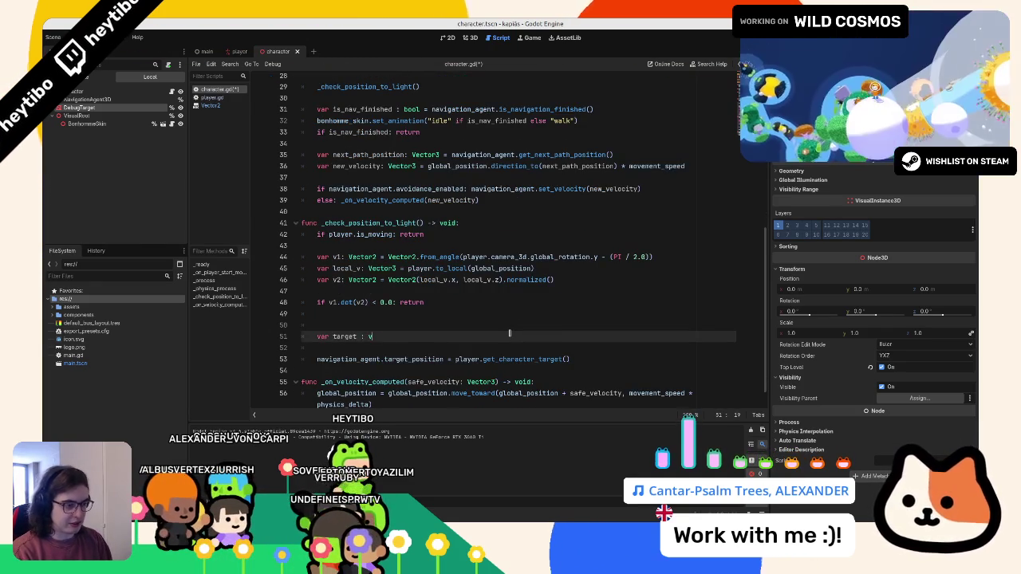
{"action": "type", "text": "ector"}
{"action": "key", "text": "Down"}
{"action": "key", "text": "Down"}
{"action": "key", "text": "Return"}
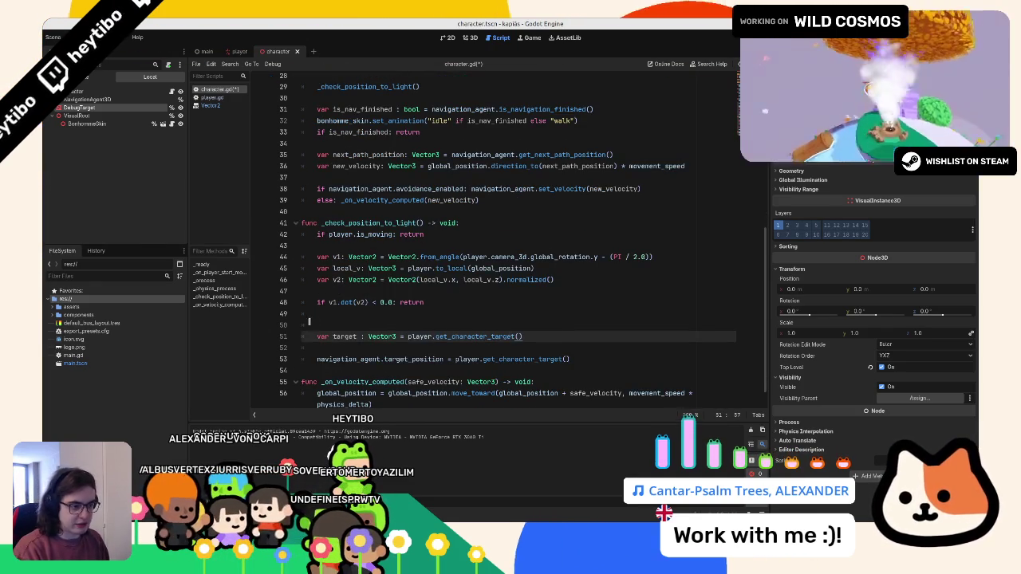
Add a distance_to(target) < 0.5 early return, assign target_position = target, and run the game
{"action": "left_click", "coordinate": [479, 360]}
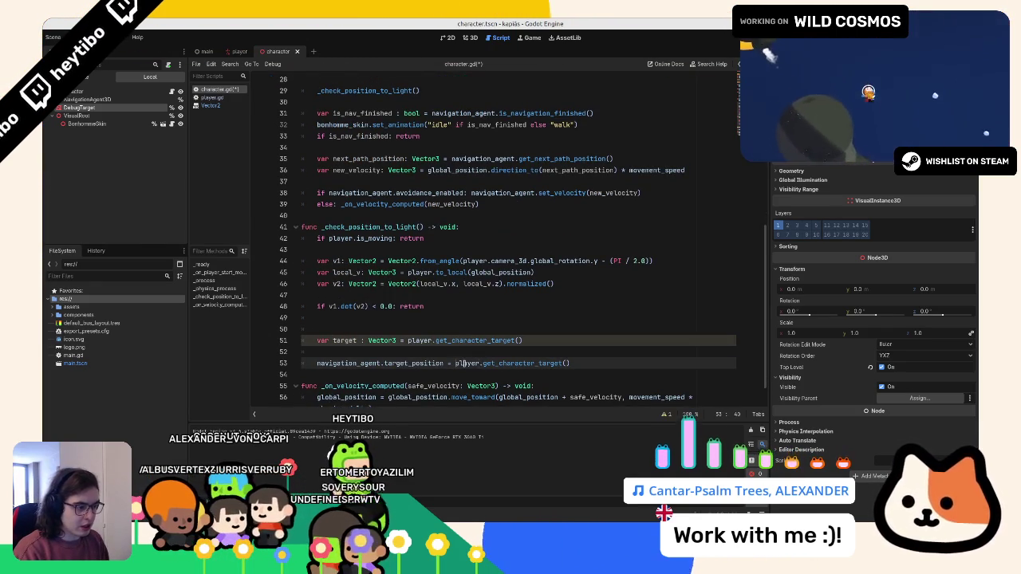
{"action": "left_click", "coordinate": [529, 326]}
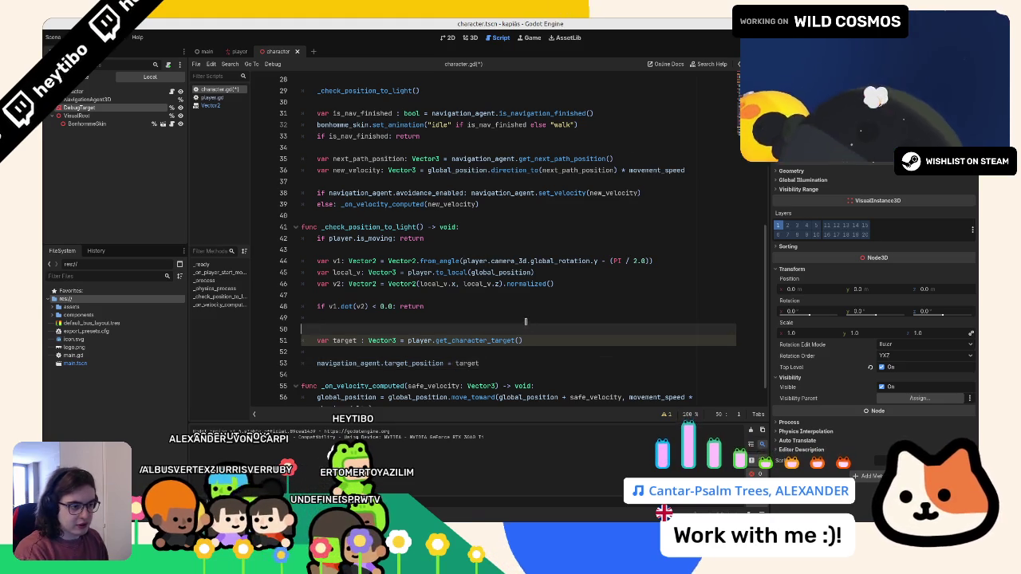
{"action": "key", "text": "BackSpace"}
{"action": "key", "text": "BackSpace"}
{"action": "key", "text": "Return"}
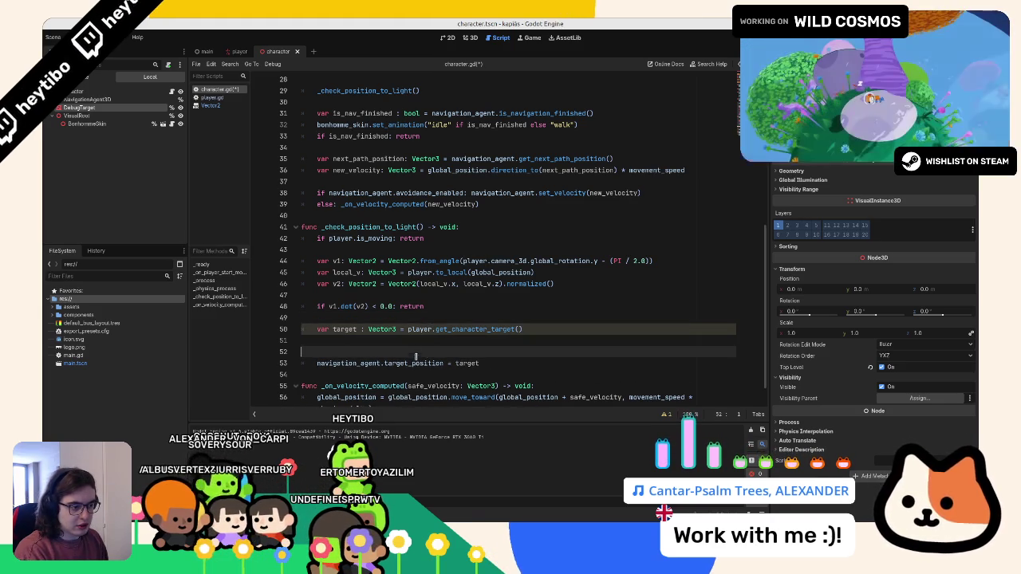
{"action": "left_click", "coordinate": [376, 349]}
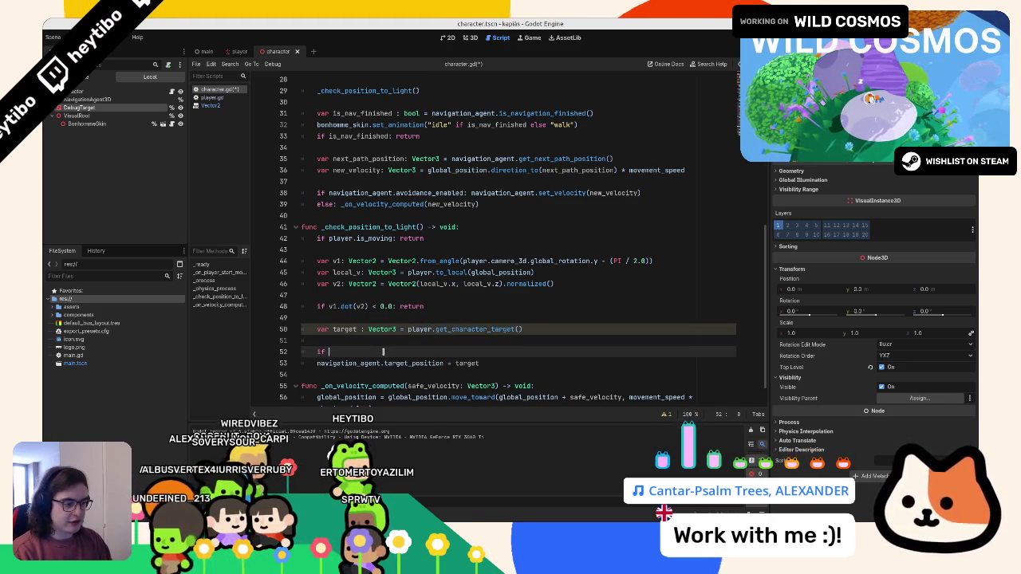
{"action": "type", "text": ".target_position."}
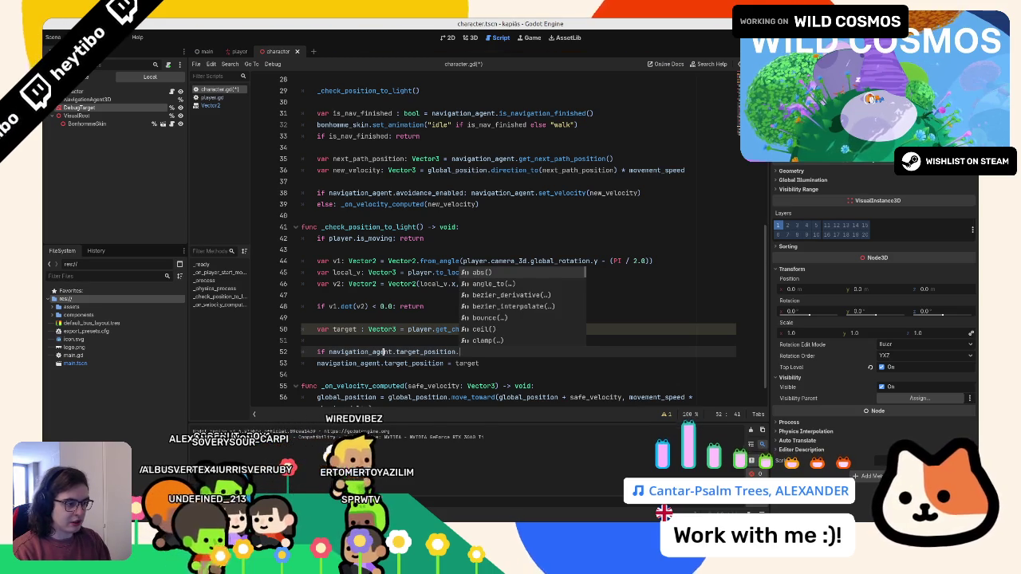
{"action": "type", "text": "distance_to("}
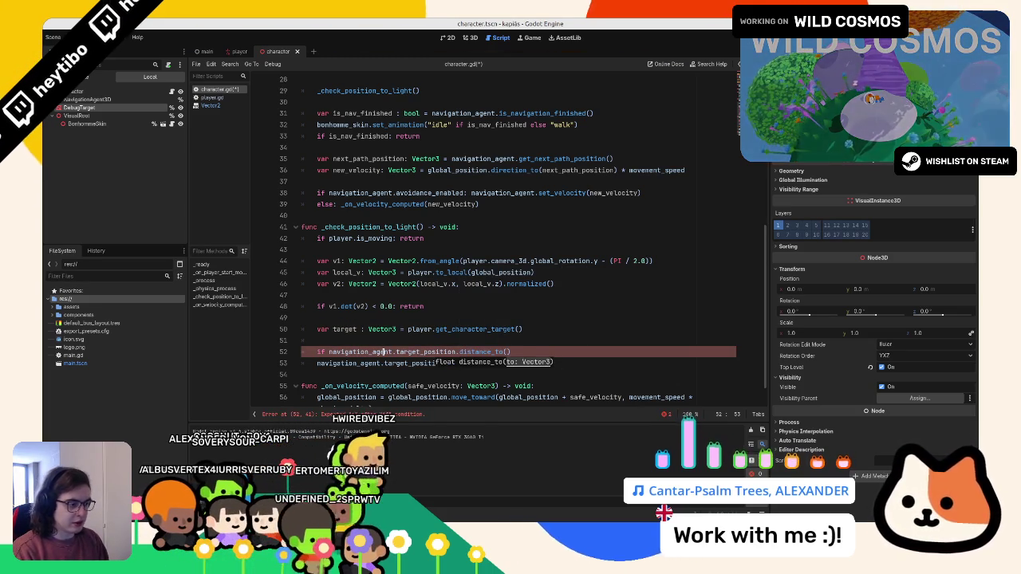
{"action": "type", "text": "arget"}
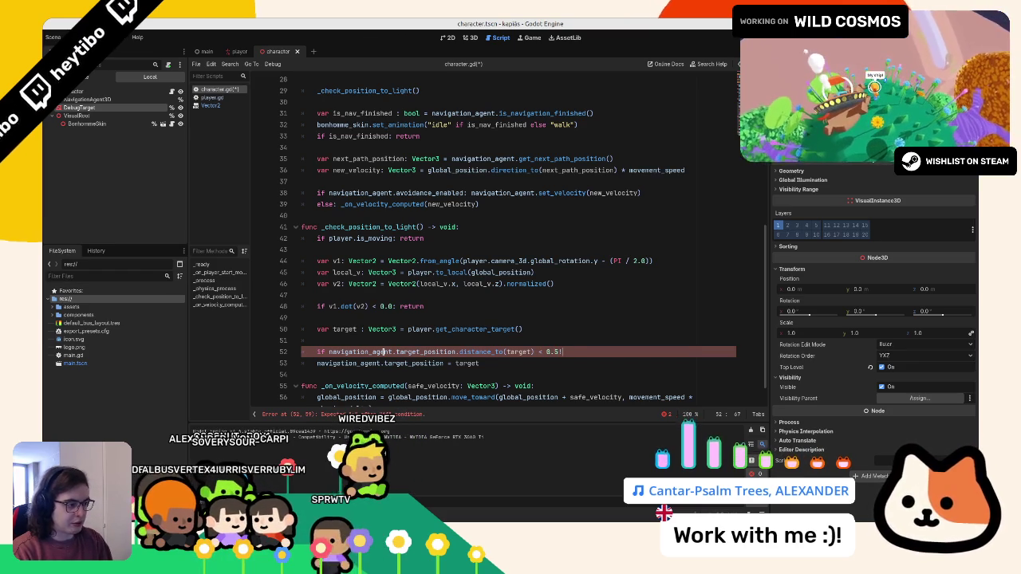
{"action": "type", "text": "return"}
{"action": "left_click", "coordinate": [367, 339]}
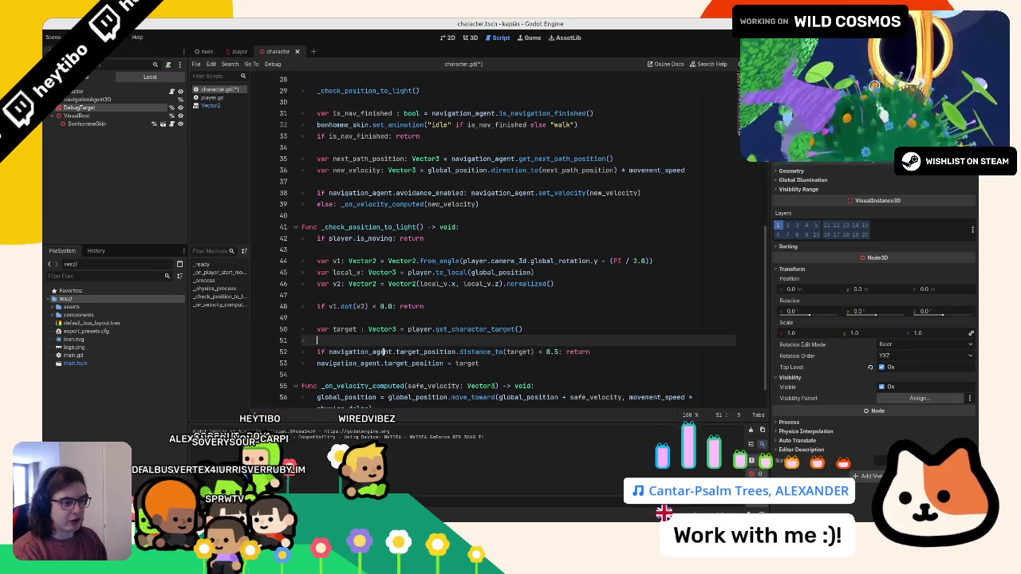
{"action": "key", "text": "BackSpace"}
{"action": "left_click", "coordinate": [604, 341]}
{"action": "key", "text": "Return"}
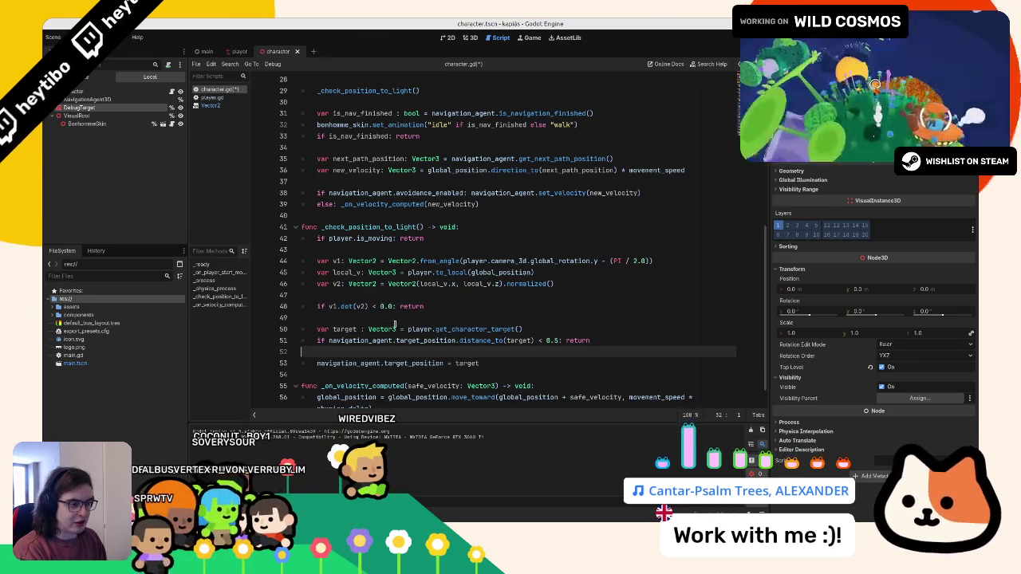
{"action": "key", "text": "BackSpace"}
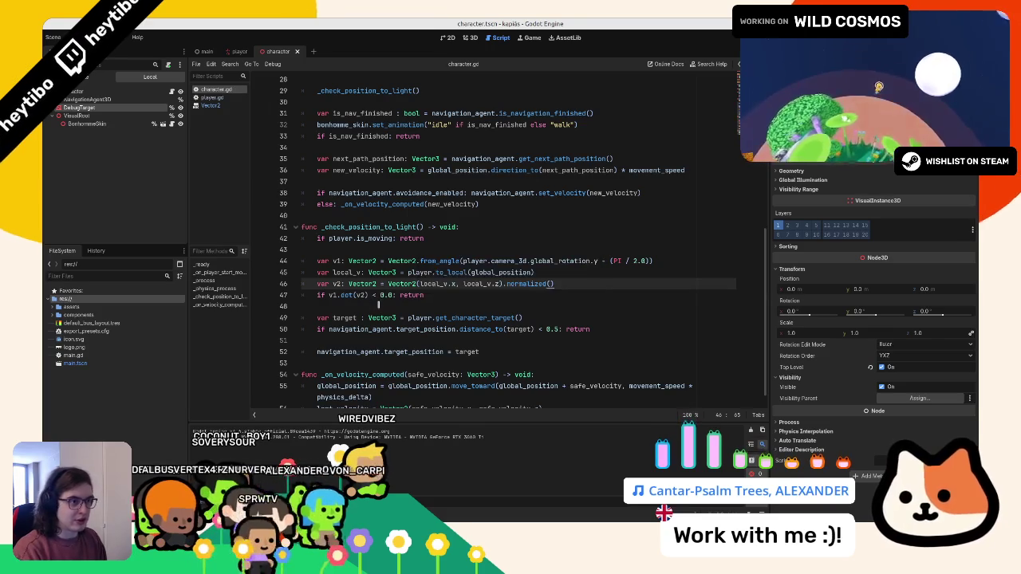
{"action": "key", "text": "F5"}
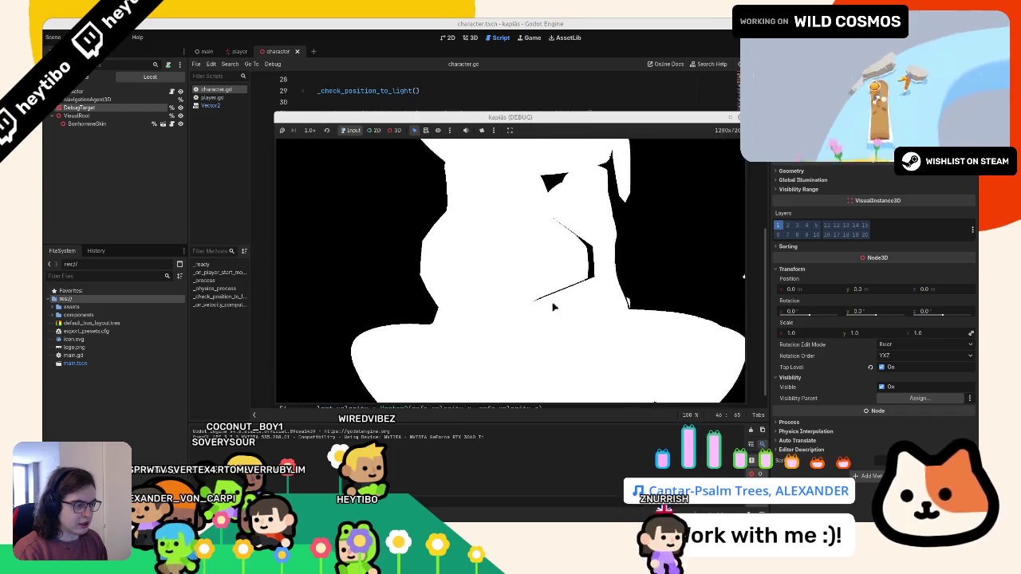
Raise the distance_to(target) threshold on line 50 from 0.5 to 1.0 and test-run the game
{"action": "key", "text": "F8"}
{"action": "left_click", "coordinate": [550, 329]}
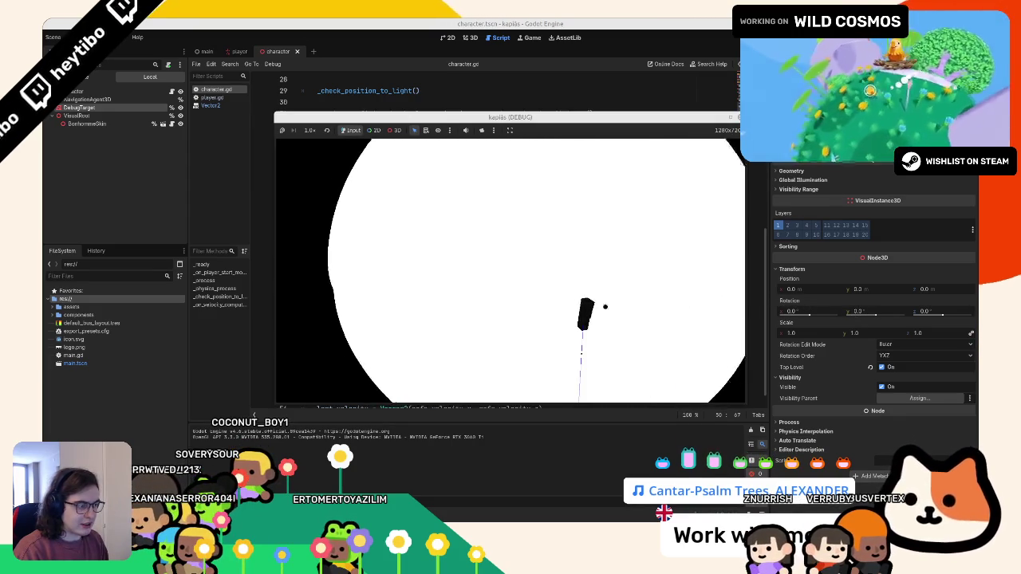
{"action": "key", "text": "F8"}
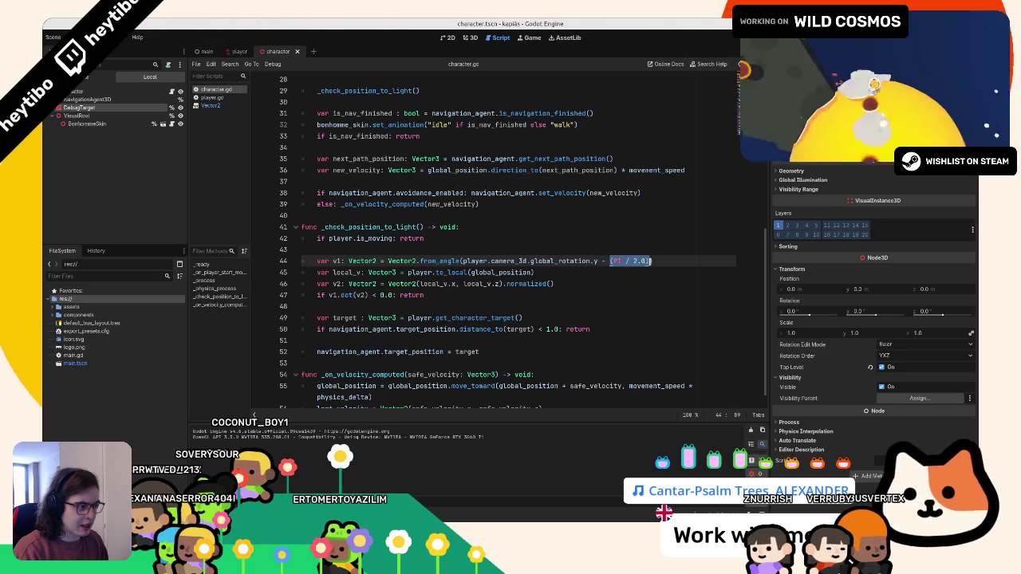
Try an orthogonal v1 direction vector and test-run the game twice
{"action": "type", "text": "."}
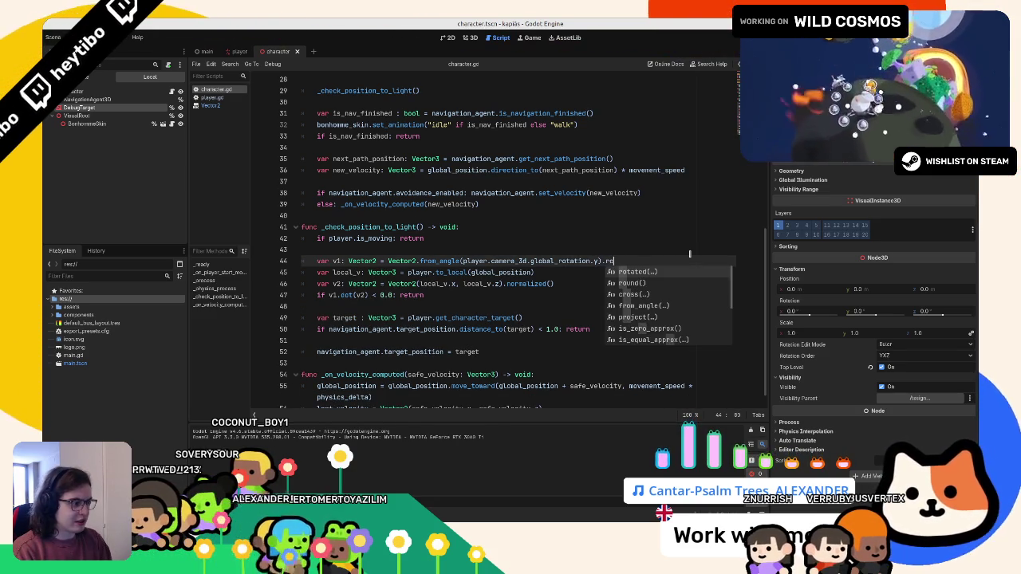
{"action": "type", "text": "orth"}
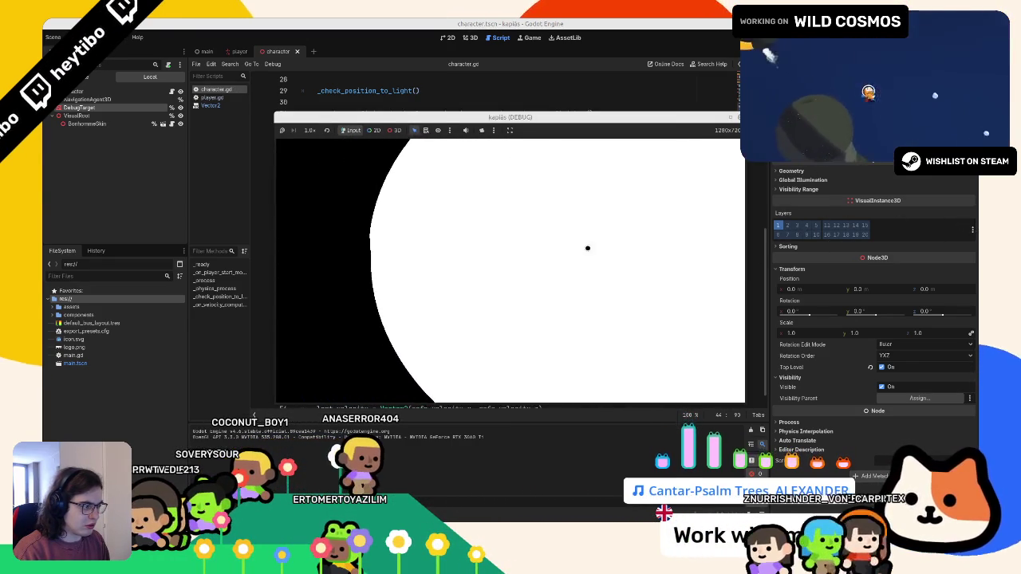
{"action": "key", "text": "F8"}
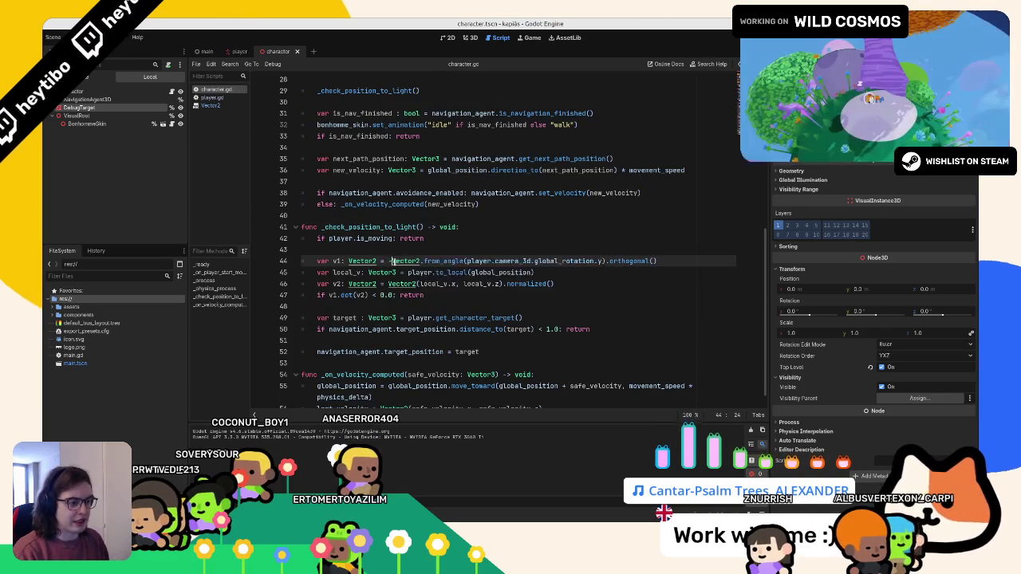
{"action": "key", "text": "F5"}
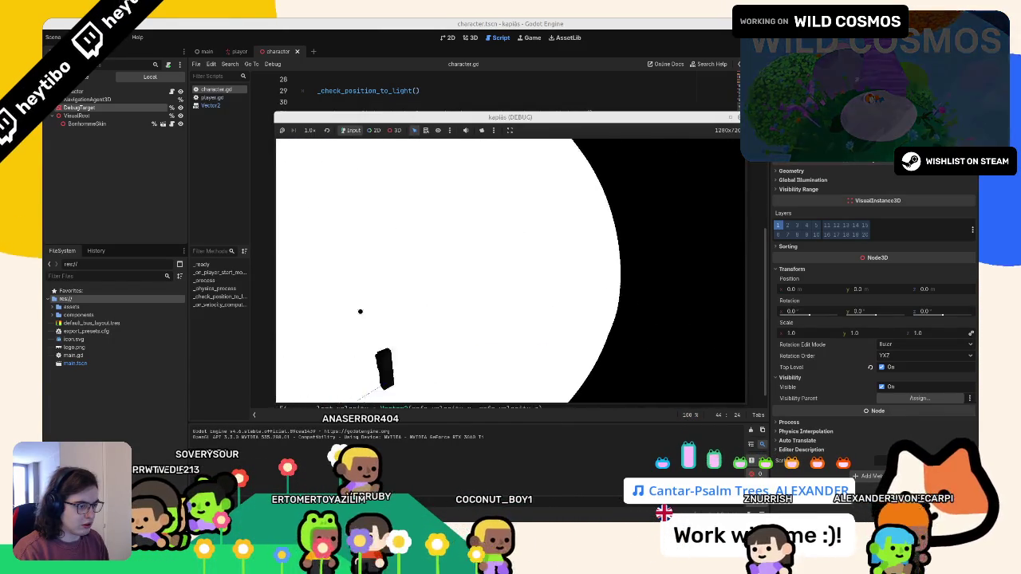
{"action": "key", "text": "F8"}
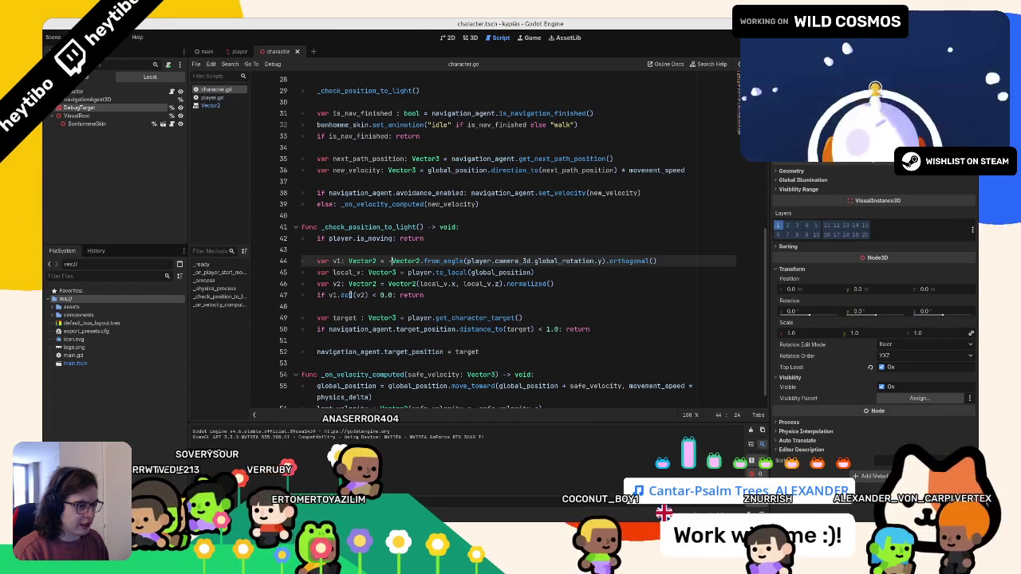
Insert print(v1.dot(v2)) after the v2 line and run the game to watch the values
{"action": "left_click", "coordinate": [328, 295]}
{"action": "left_click", "coordinate": [562, 289]}
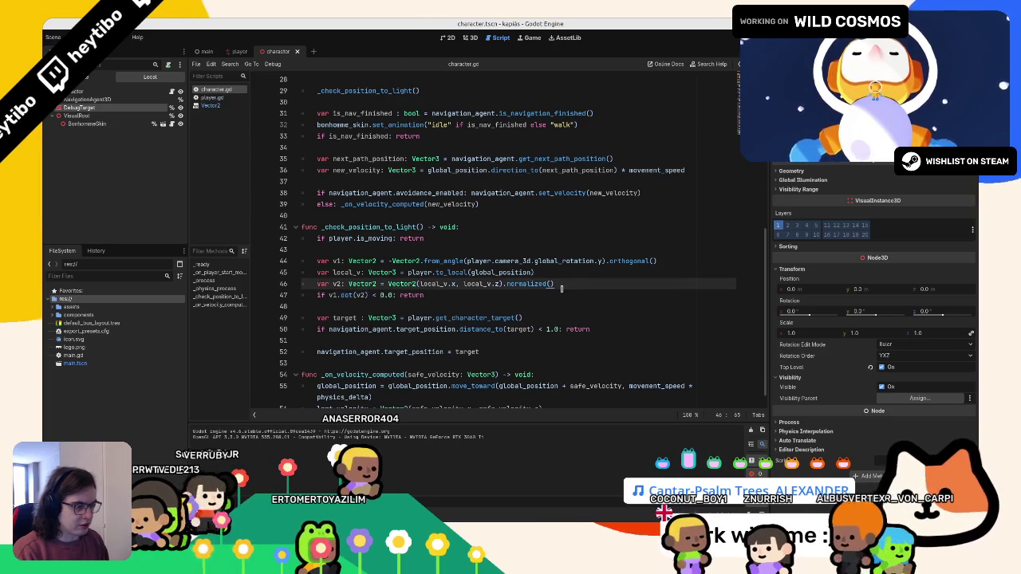
{"action": "key", "text": "Return"}
{"action": "type", "text": "print(v1.dot(v2))"}
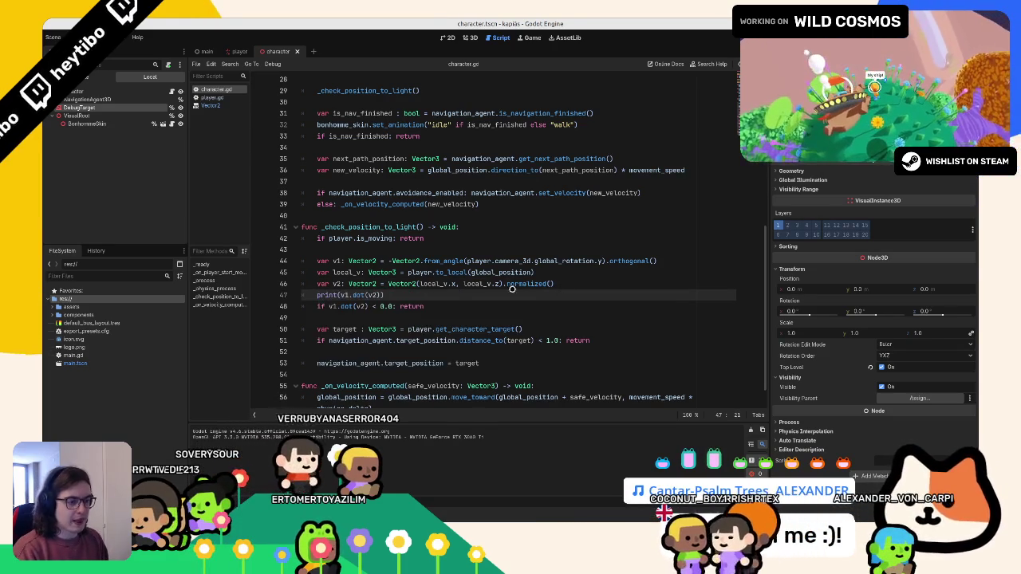
{"action": "key", "text": "F5"}
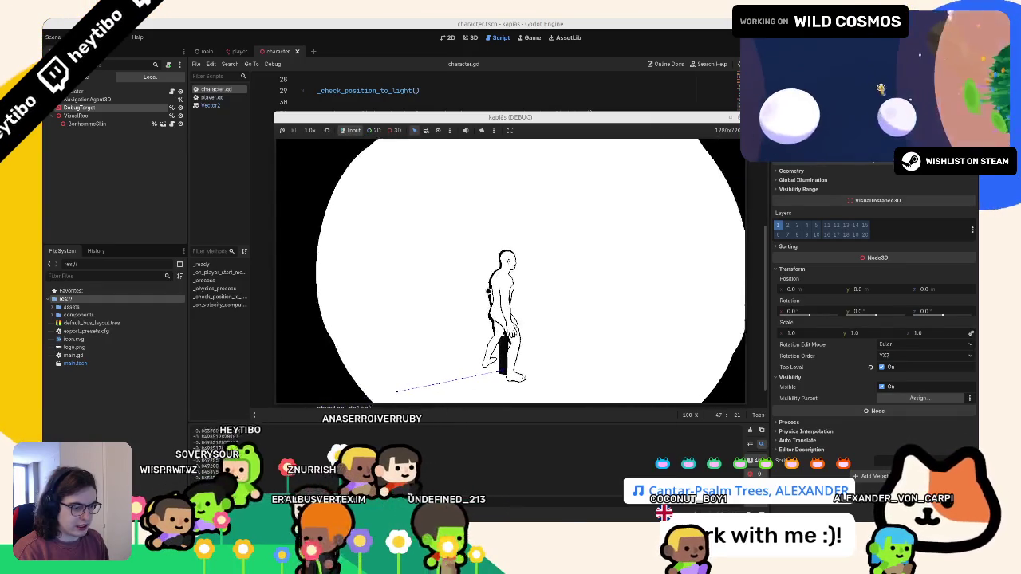
Stop and rerun the game to recheck the v1 behaviour
{"action": "key", "text": "F8"}
{"action": "left_click", "coordinate": [389, 261]}
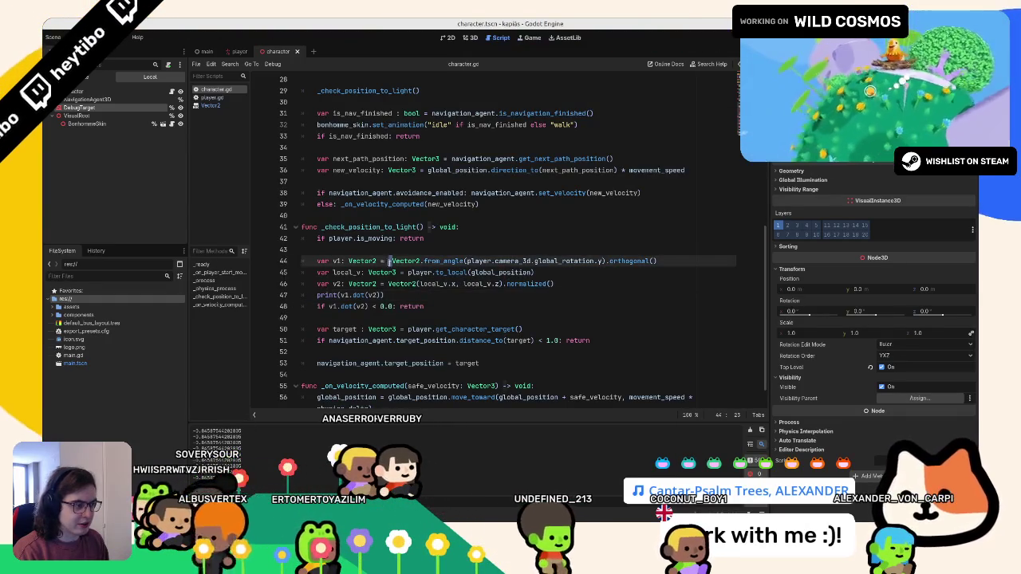
{"action": "key", "text": "F5"}
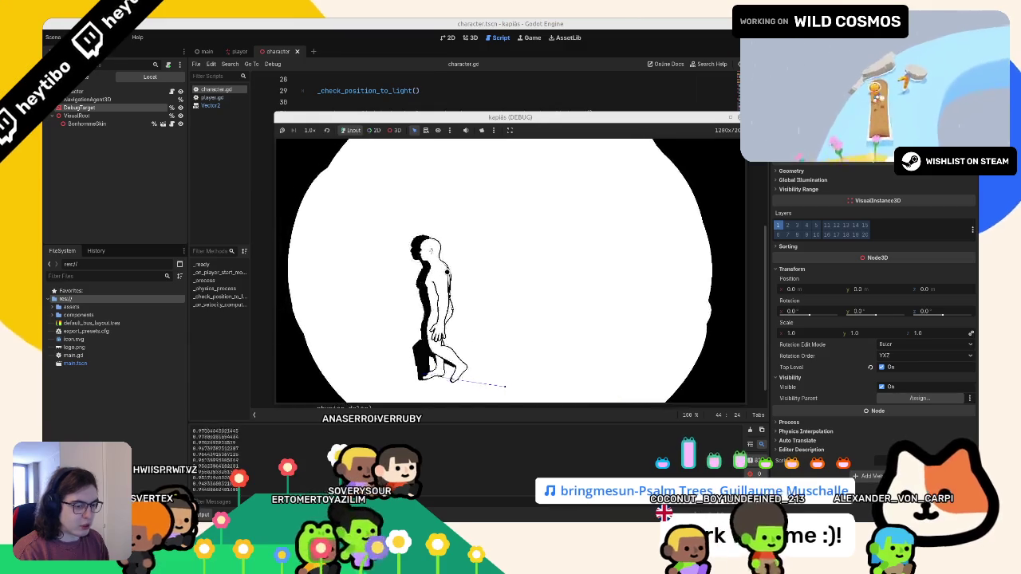
Comment out the line 53 target_position assignment, retest, then view the Vector2 dot() documentation
{"action": "key", "text": "F8"}
{"action": "scroll", "coordinate": [345, 363], "scroll_direction": "down", "scroll_amount": 1}
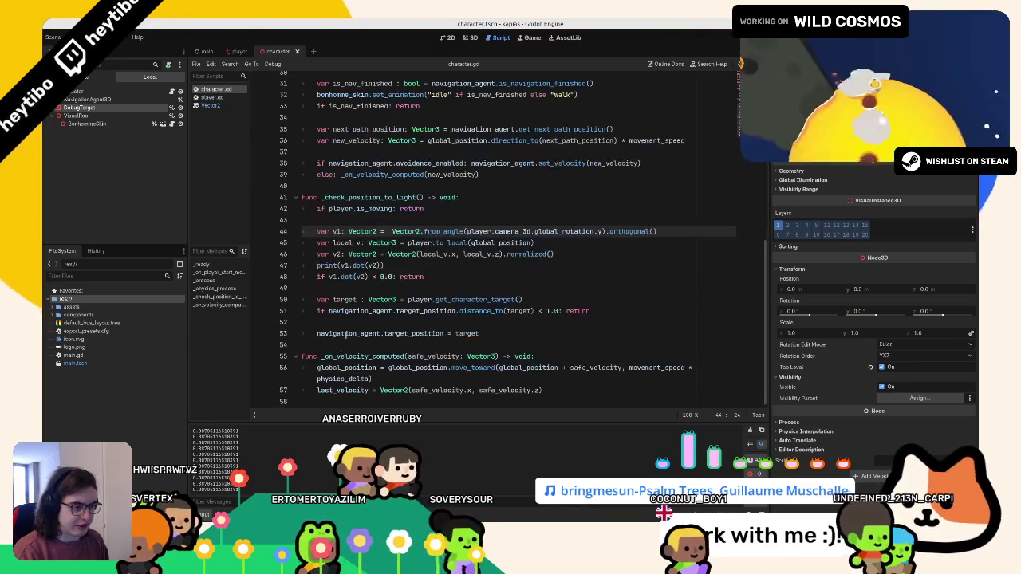
{"action": "left_click", "coordinate": [342, 335]}
{"action": "key", "text": "F5"}
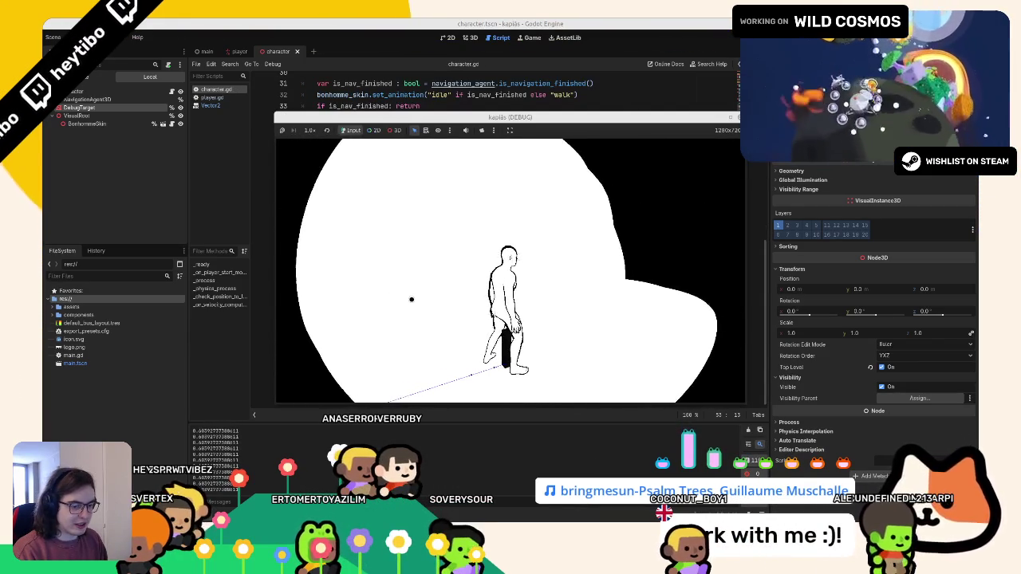
{"action": "key", "text": "F8"}
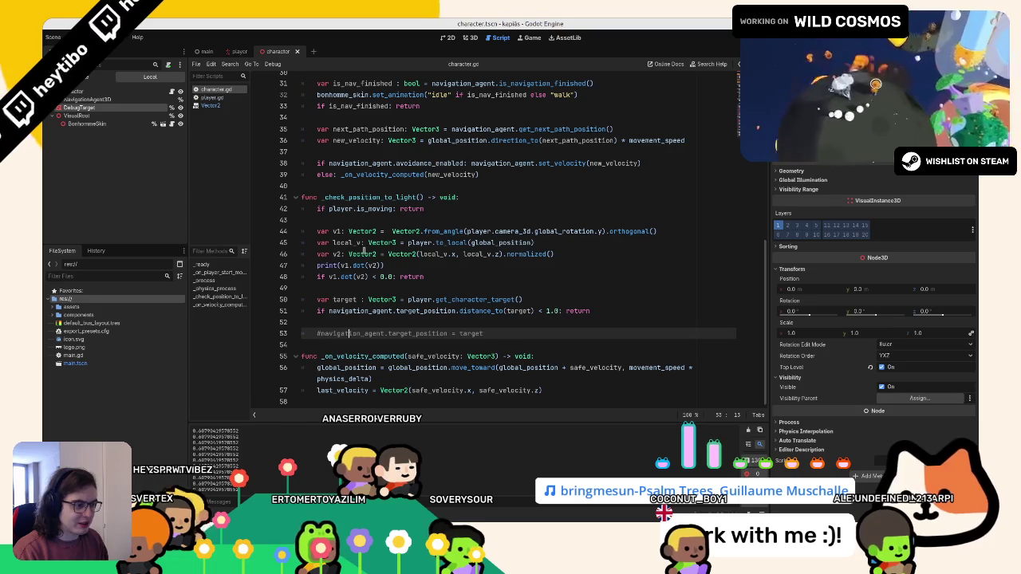
{"action": "left_click", "coordinate": [356, 265], "text": "ctrl"}
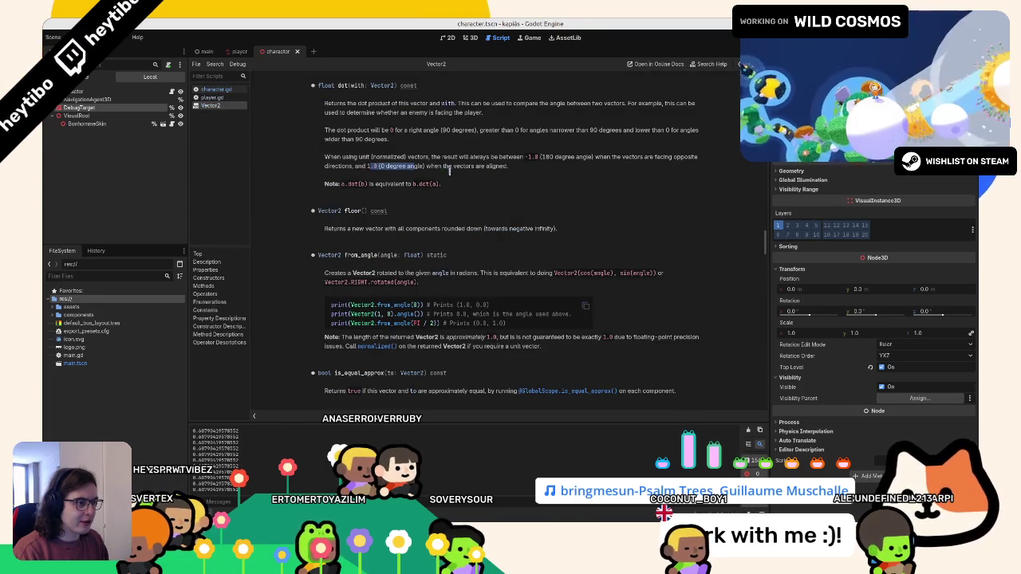
Close the Vector2 documentation and test-run the game with the orthogonal v1
{"action": "middle_click", "coordinate": [228, 108]}
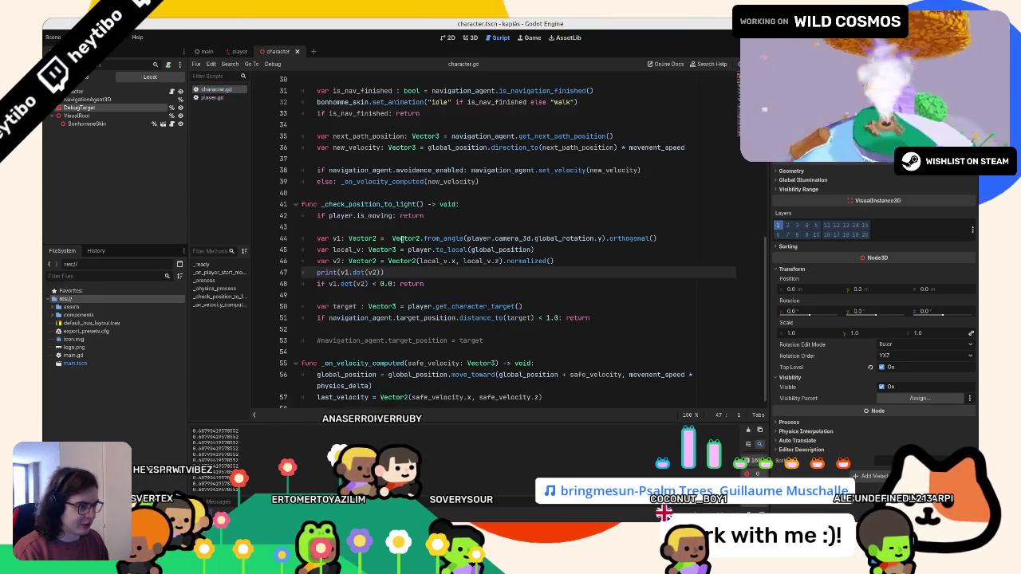
{"action": "key", "text": "F5"}
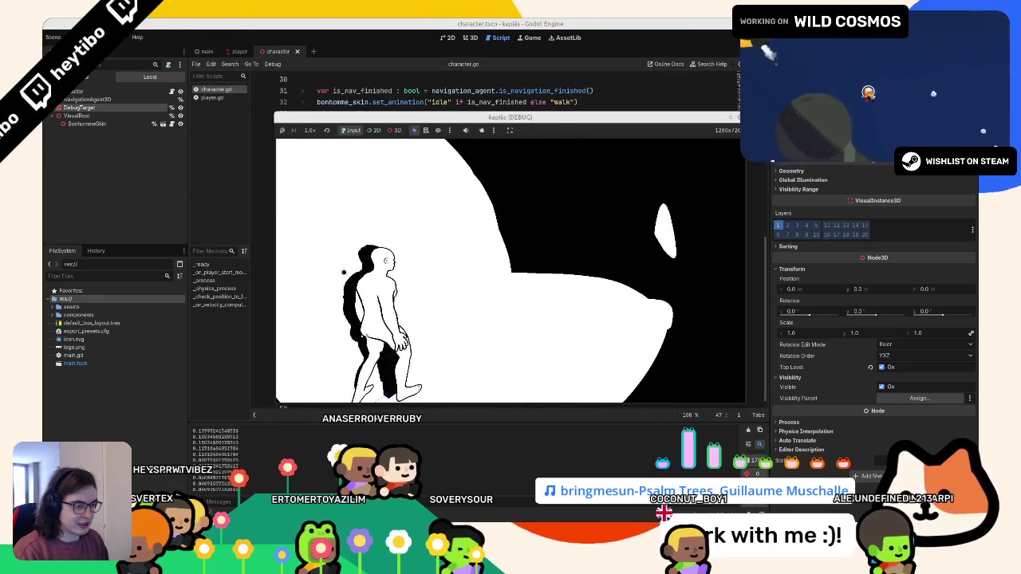
{"action": "key", "text": "F8"}
{"action": "left_click", "coordinate": [621, 238]}
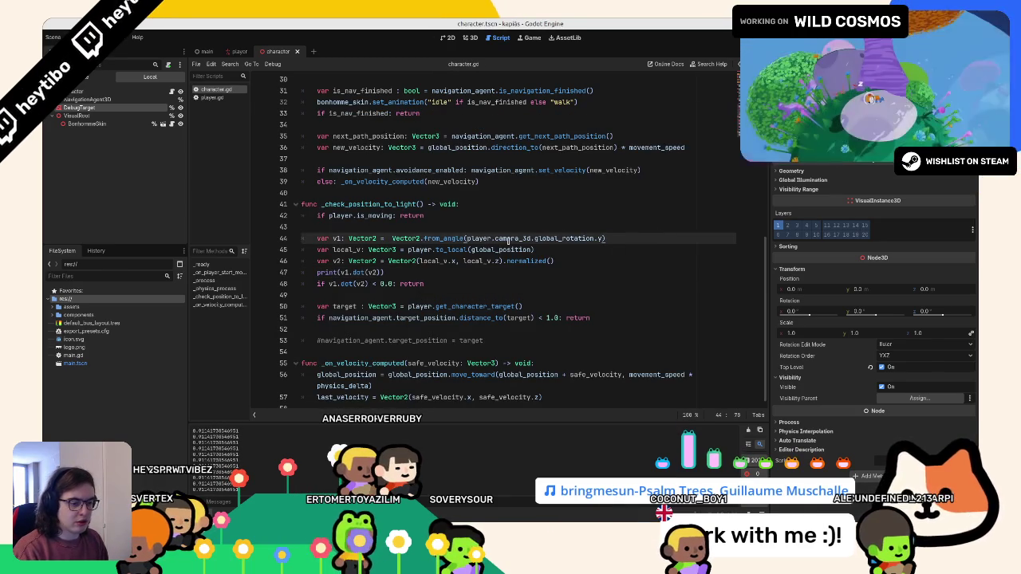
{"action": "key", "text": "F5"}
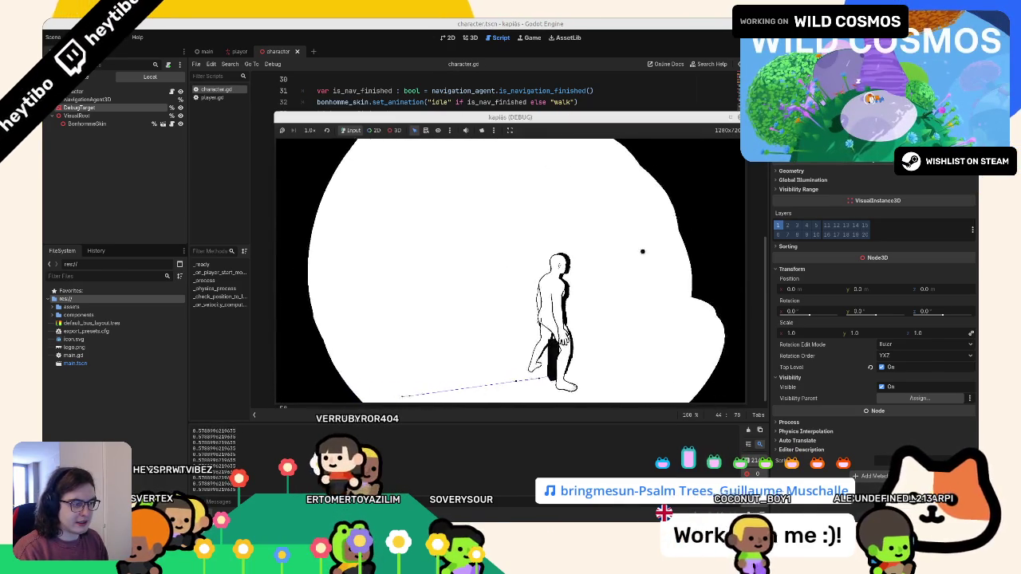
{"action": "key", "text": "F8"}
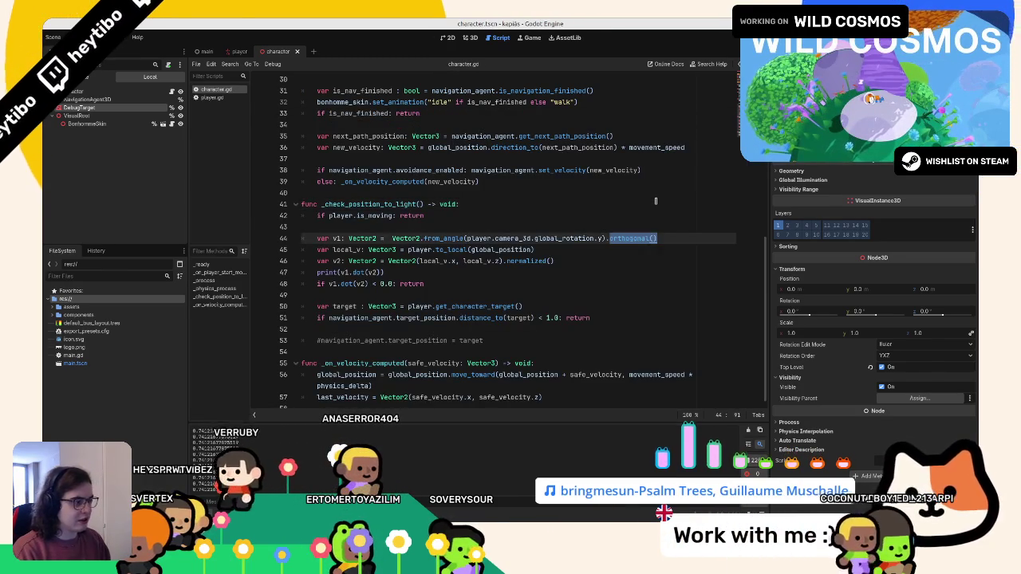
Replace .orthogonal() on the v1 line with .rotated(PI/2.0) and test the result
{"action": "type", "text": "rot"}
{"action": "key", "text": "Return"}
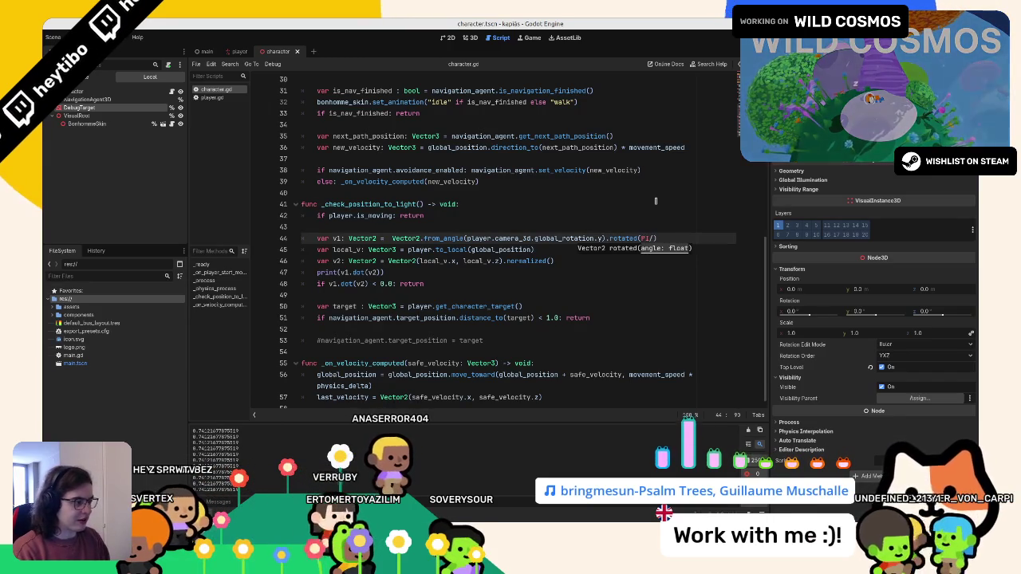
{"action": "key", "text": "F5"}
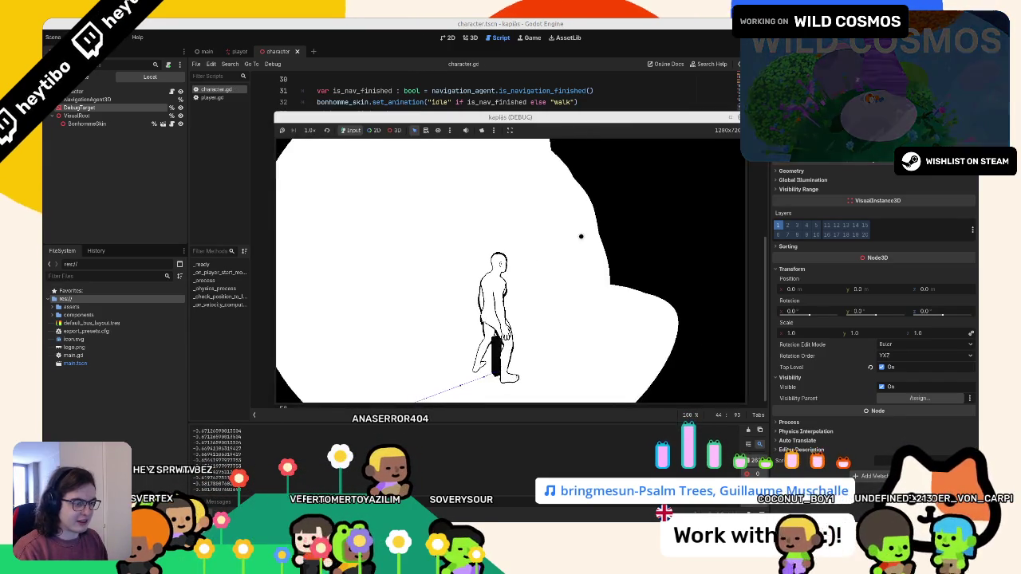
{"action": "key", "text": "F8"}
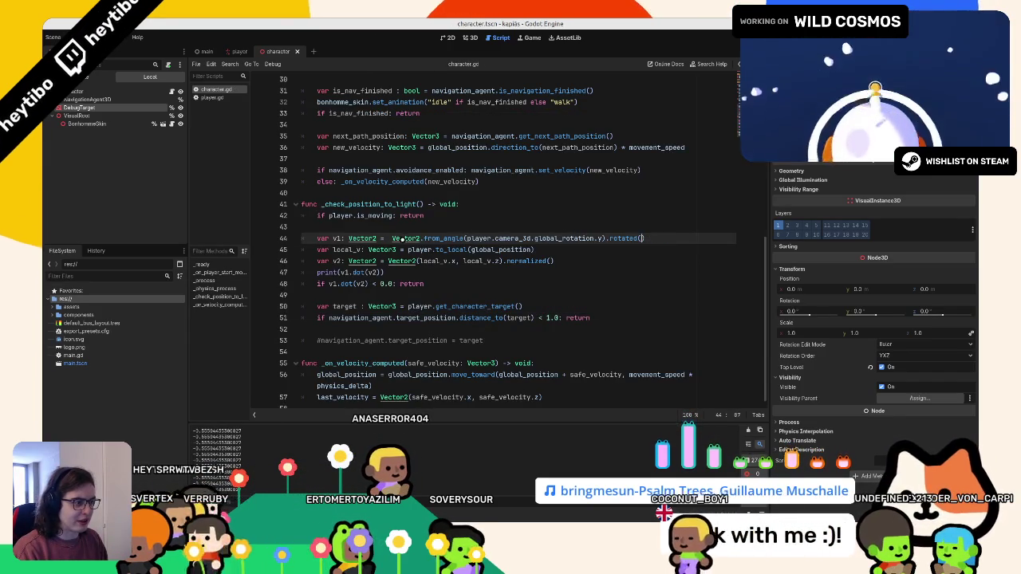
{"action": "key", "text": "ctrl+z"}
{"action": "key", "text": "ctrl+z"}
{"action": "key", "text": "ctrl+z"}
{"action": "key", "text": "ctrl+z"}
{"action": "key", "text": "ctrl+z"}
{"action": "key", "text": "ctrl+z"}
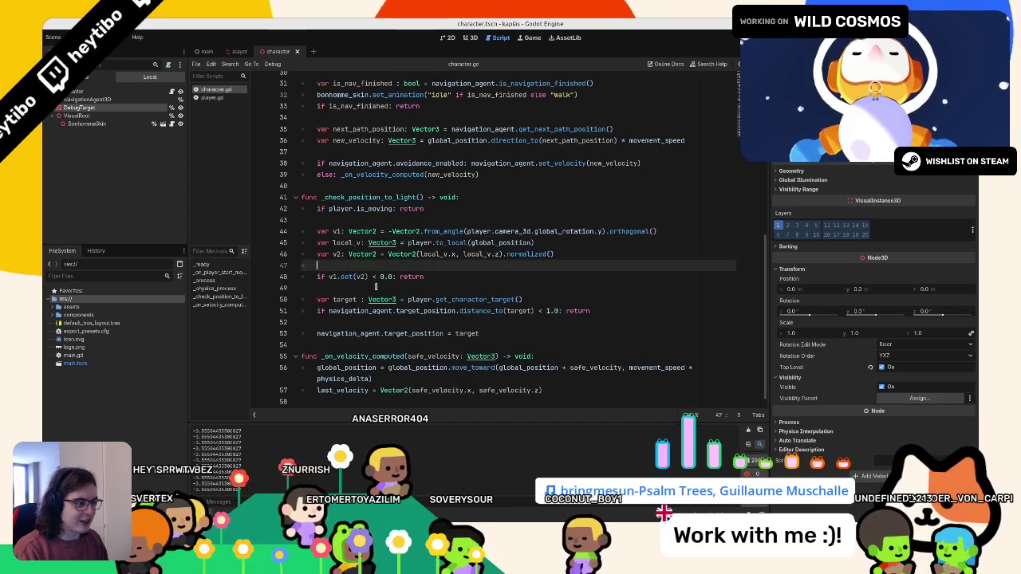
{"action": "type", "text": "ro"}
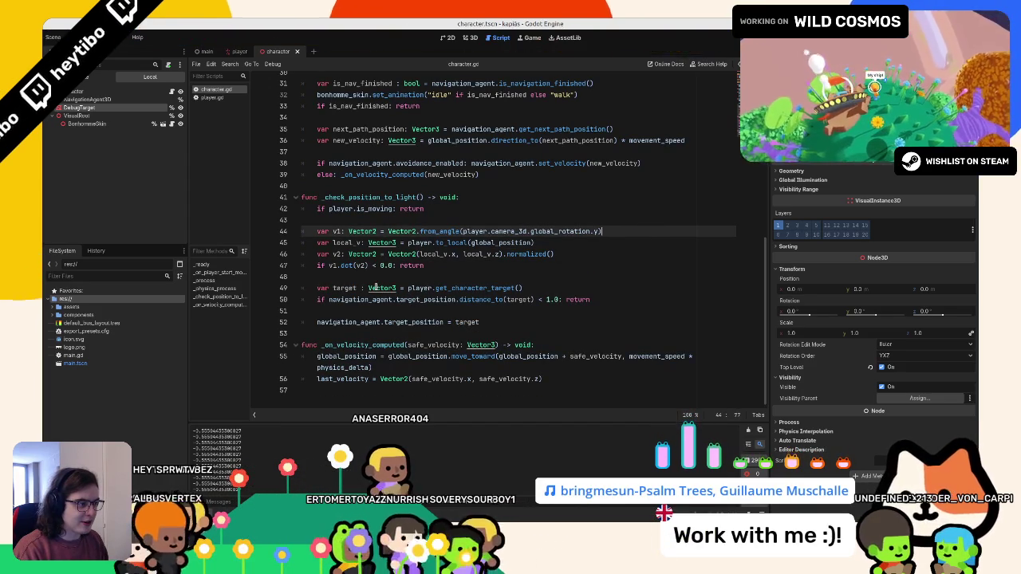
{"action": "key", "text": "ctrl+z"}
{"action": "key", "text": "ctrl+z"}
{"action": "key", "text": "ctrl+shift+z"}
{"action": "key", "text": "ctrl+shift+z"}
{"action": "key", "text": "ctrl+shift+z"}
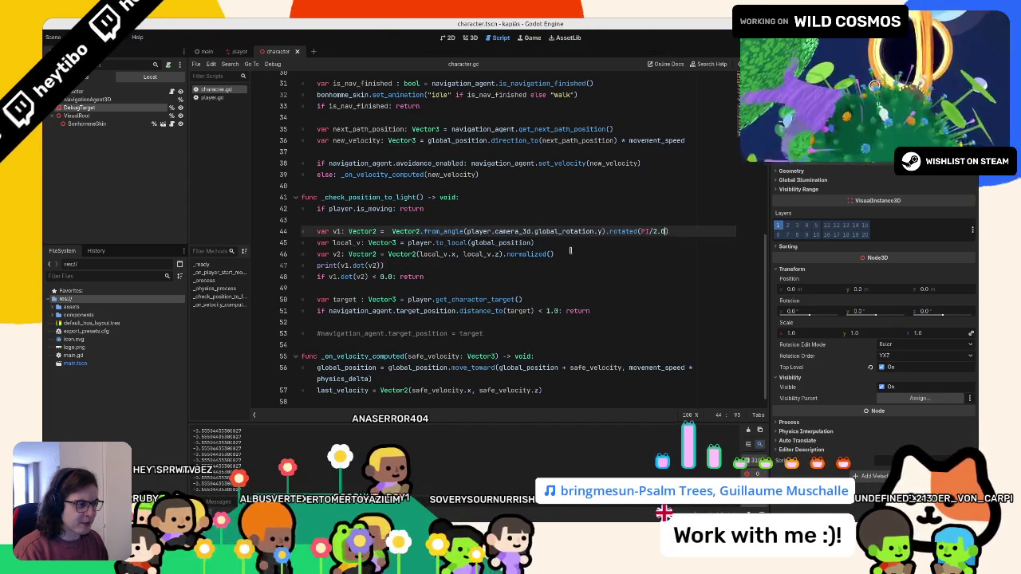
{"action": "type", "text": "-"}
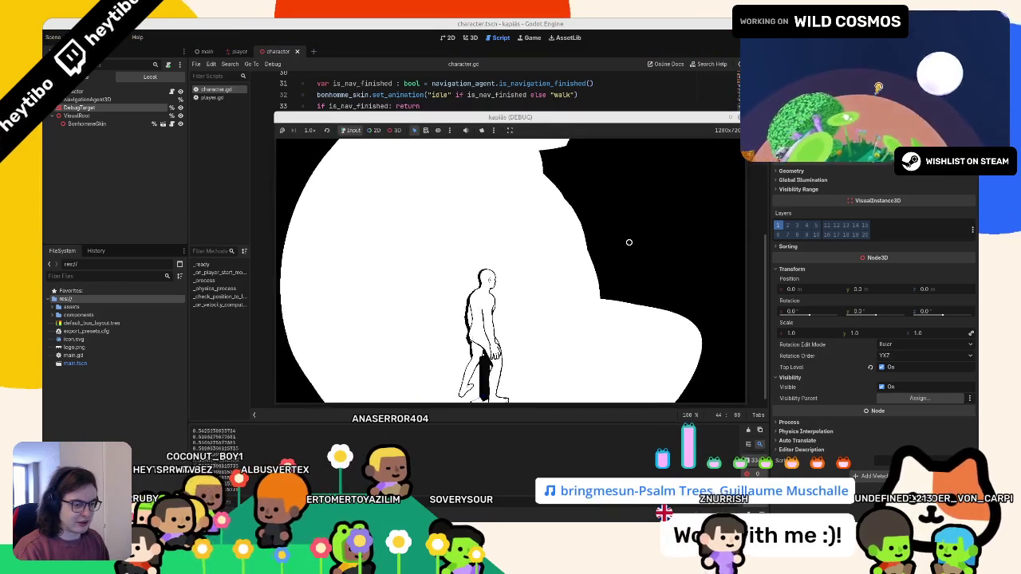
{"action": "key", "text": "F8"}
{"action": "key", "text": "BackSpace"}
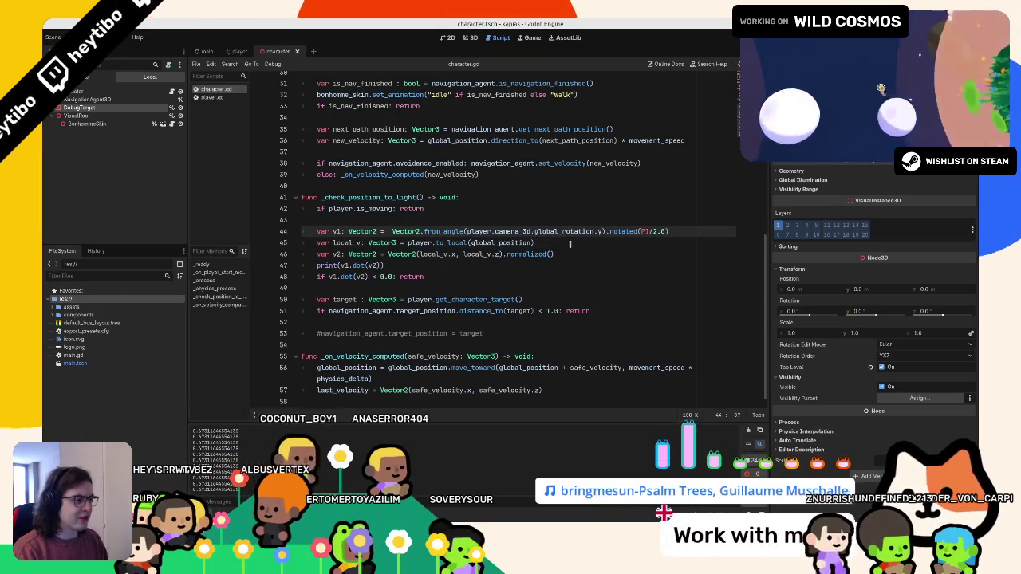
Delete the rotated(PI/2.0) call from the v1 line 44
{"action": "left_click_drag", "start_coordinate": [606, 232], "coordinate": [670, 231]}
{"action": "key", "text": "BackSpace"}
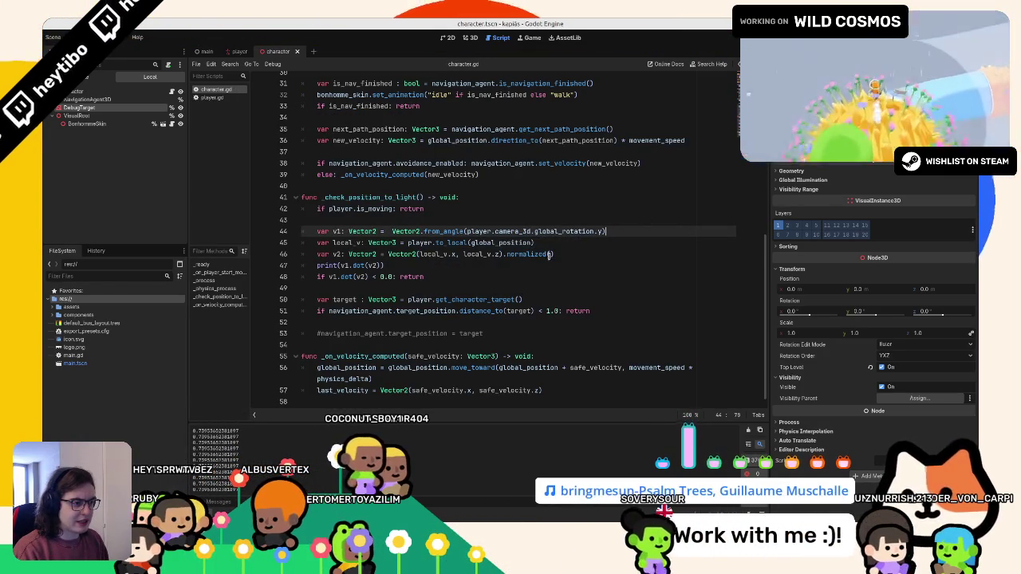
{"action": "left_click_drag", "start_coordinate": [435, 242], "coordinate": [545, 242]}
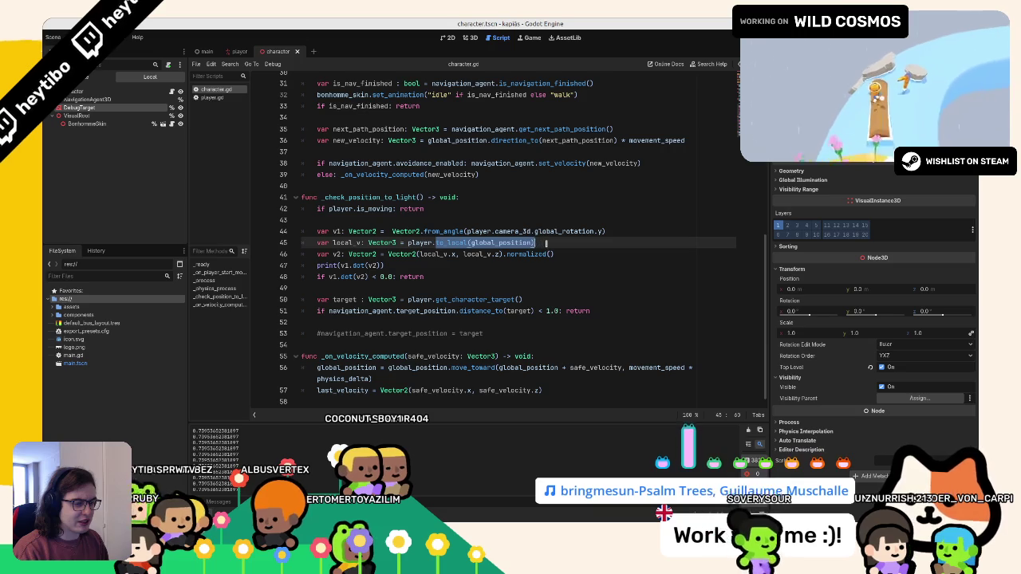
{"action": "left_click", "coordinate": [545, 243]}
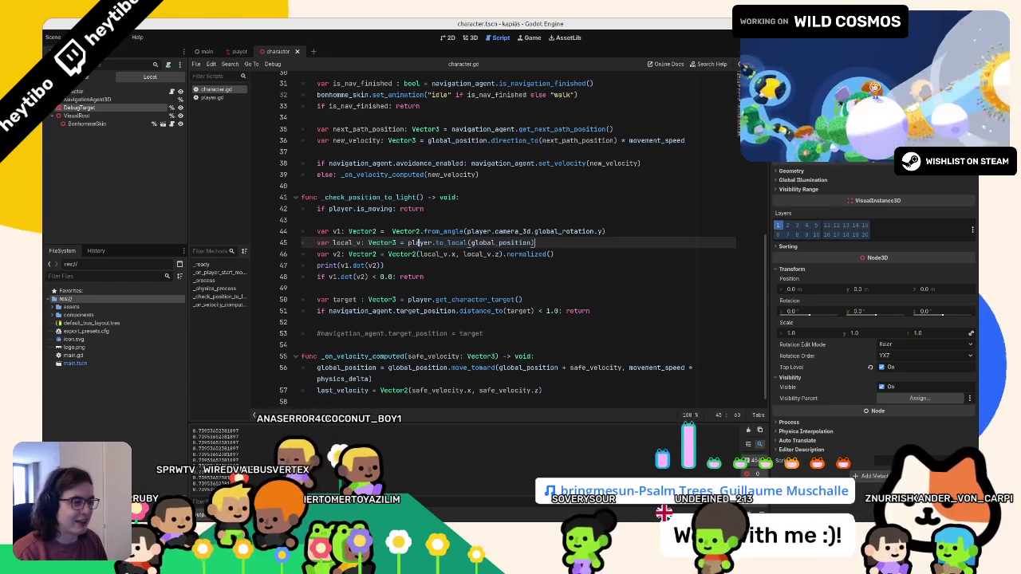
Print local_v instead of v1.dot(v2) and run the game
{"action": "key", "text": "Down"}
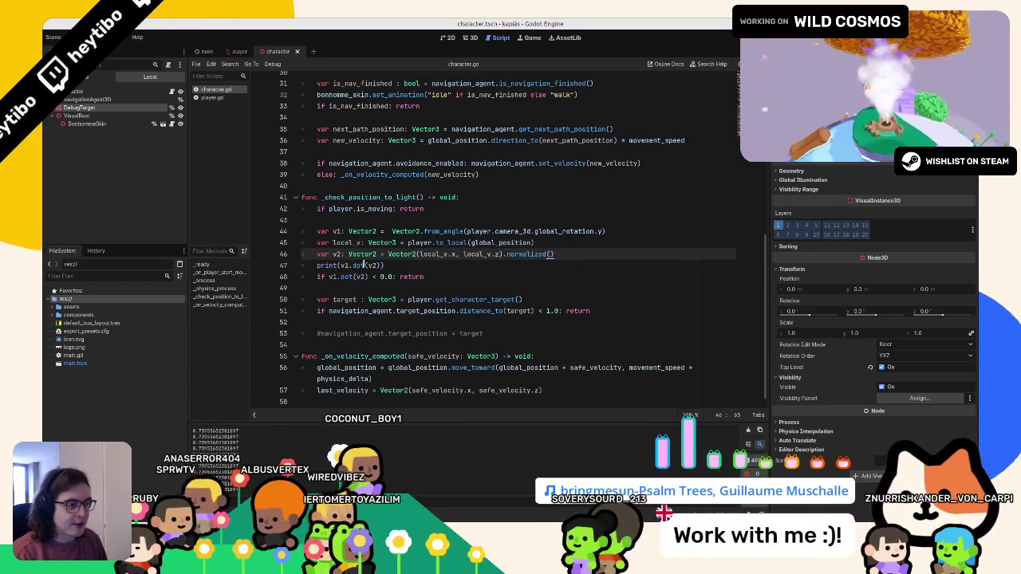
{"action": "left_click", "coordinate": [363, 264]}
{"action": "left_click_drag", "start_coordinate": [339, 265], "coordinate": [385, 264]}
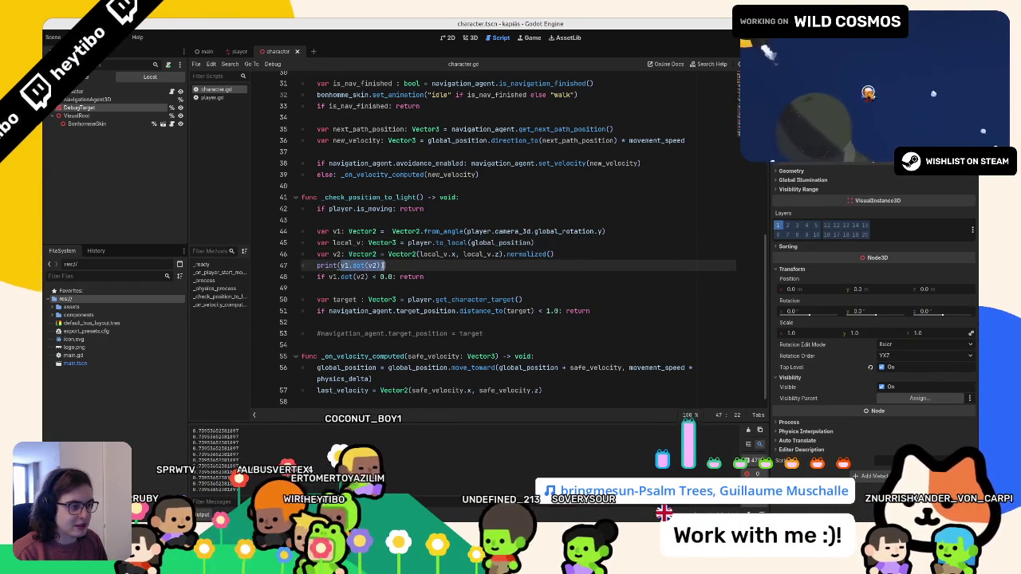
{"action": "type", "text": "local_v"}
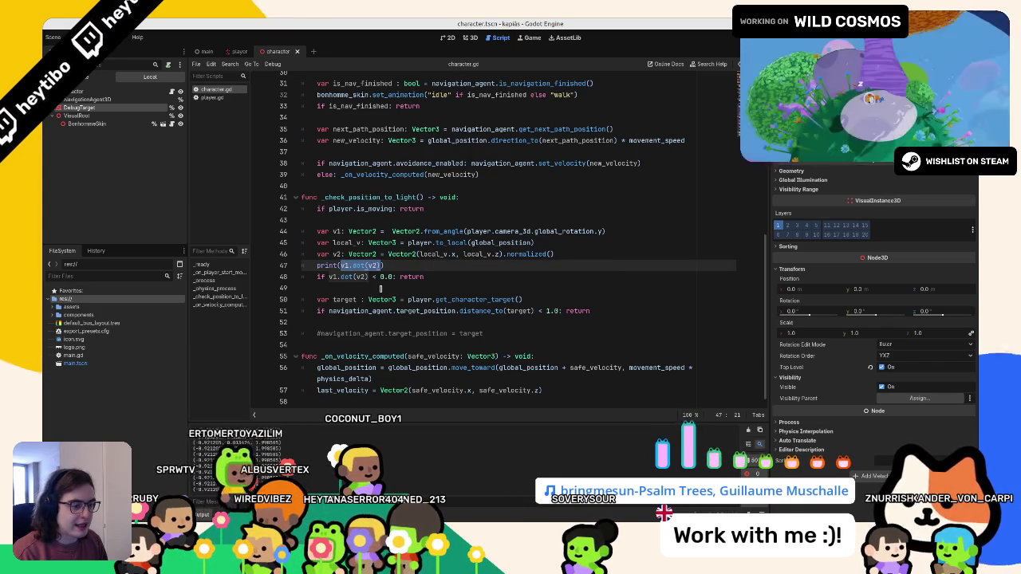
{"action": "type", "text": "local_v"}
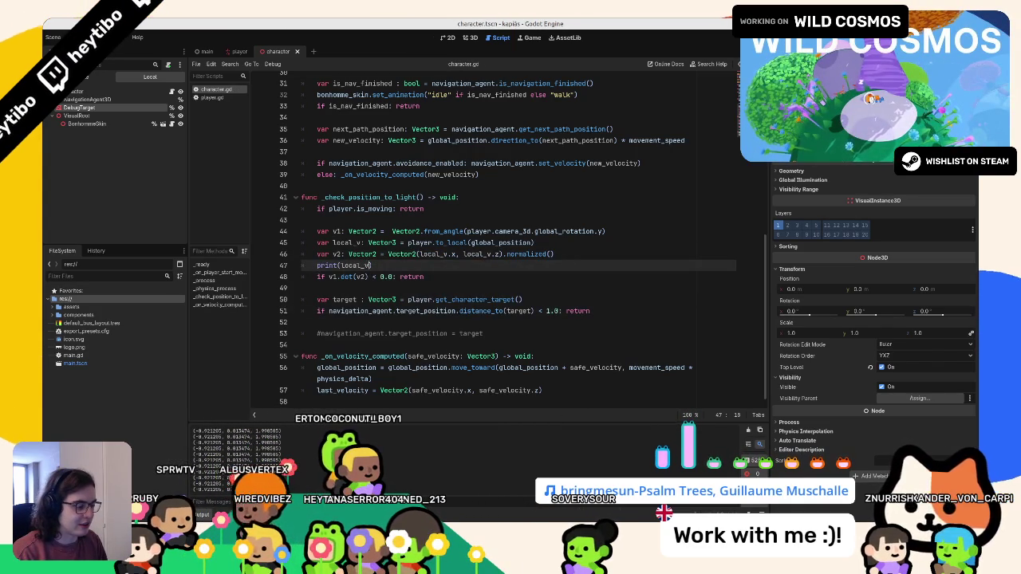
{"action": "key", "text": "F5"}
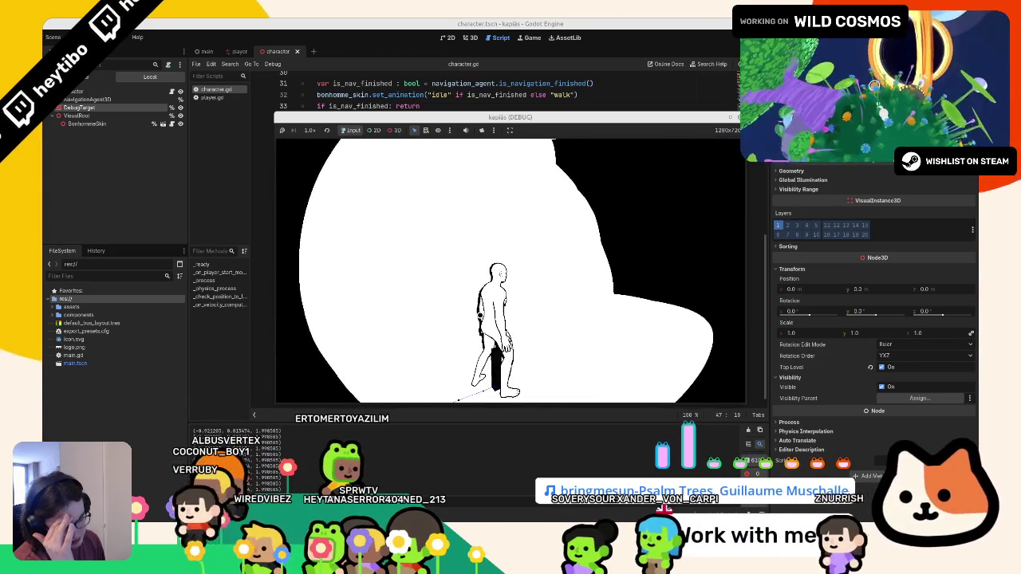
{"action": "key", "text": "F8"}
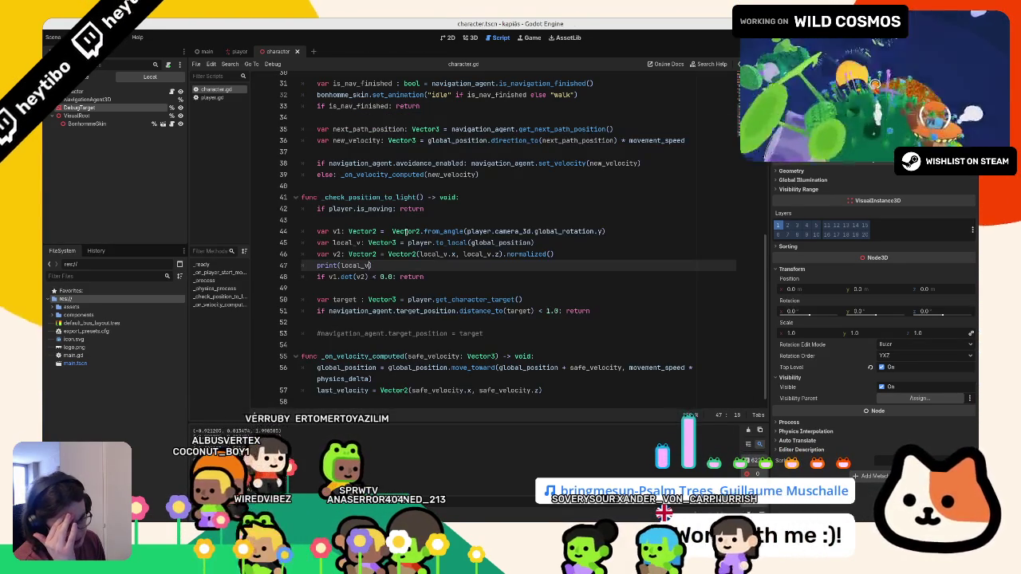
Swap local_v for v2 in the print call and rerun the game
{"action": "double_click", "coordinate": [337, 254]}
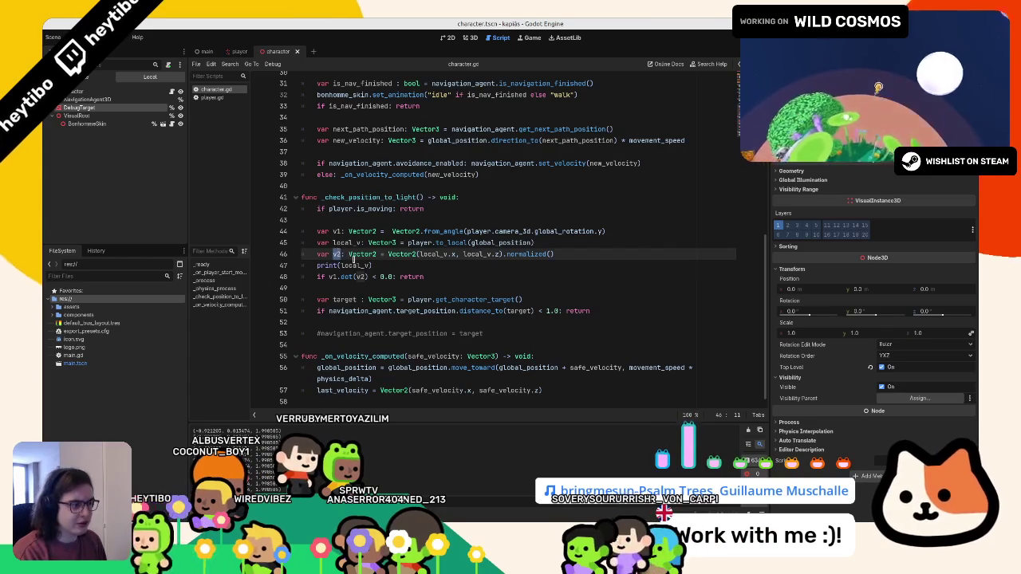
{"action": "key", "text": "ctrl+c"}
{"action": "double_click", "coordinate": [352, 264]}
{"action": "key", "text": "ctrl+v"}
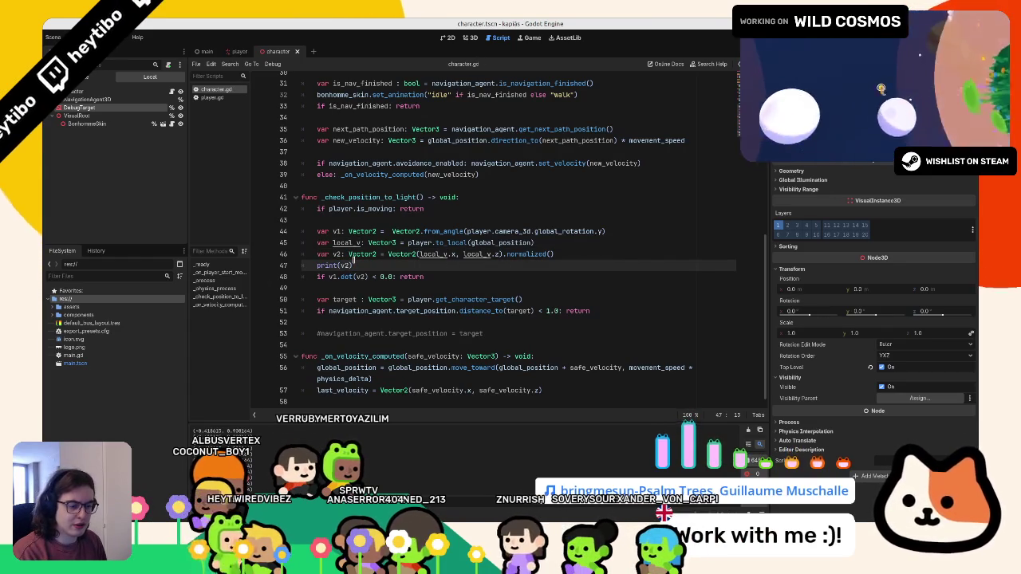
{"action": "key", "text": "F5"}
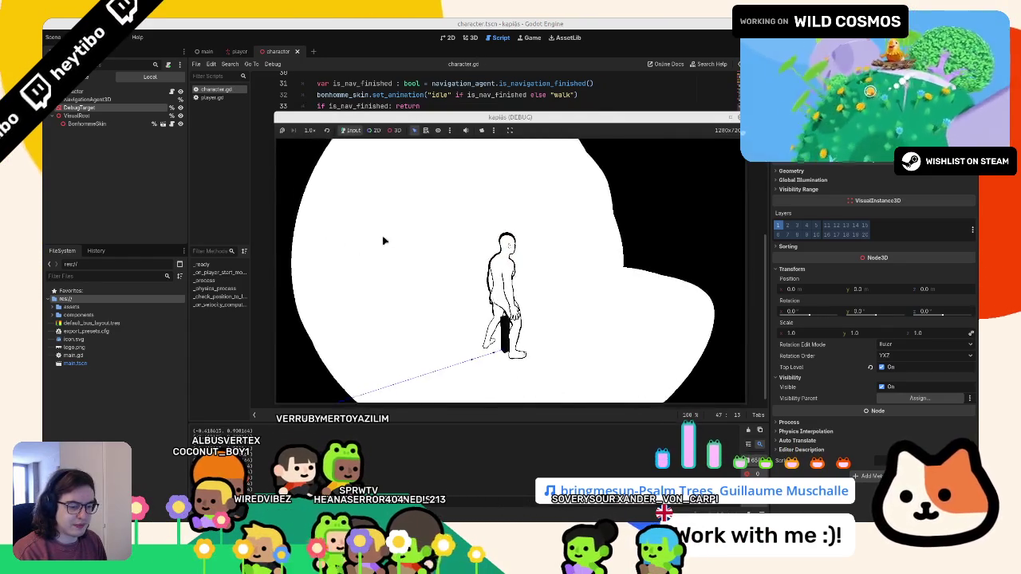
{"action": "key", "text": "alt+Tab"}
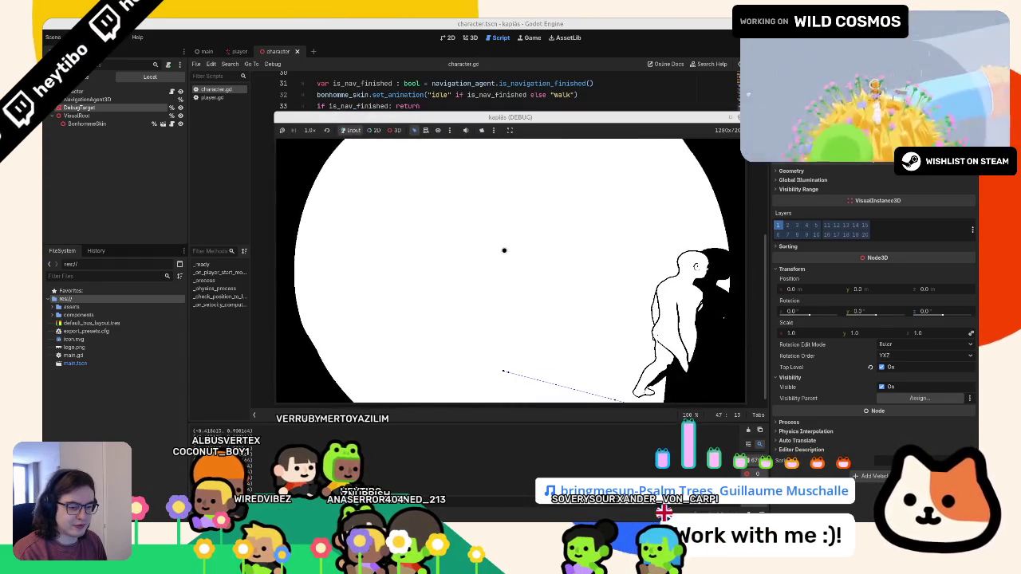
Leave the game and select lines 43–48 of the direction-check code to review them
{"action": "key", "text": "alt+Tab"}
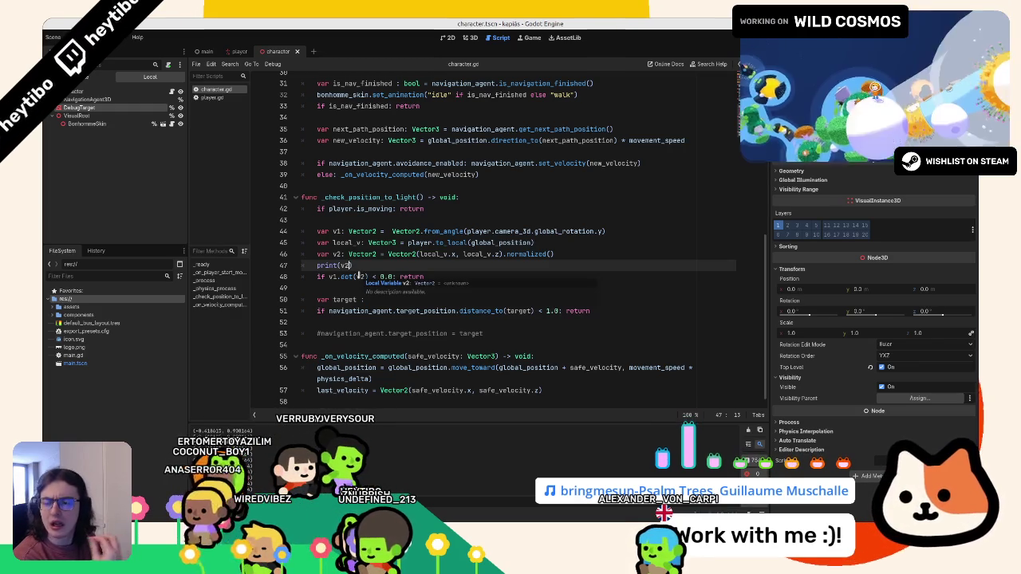
{"action": "mouse_move", "coordinate": [424, 276]}
{"action": "left_mouse_down"}
{"action": "mouse_move", "coordinate": [319, 276]}
{"action": "mouse_move", "coordinate": [303, 231]}
{"action": "mouse_move", "coordinate": [261, 226]}
{"action": "left_mouse_up"}
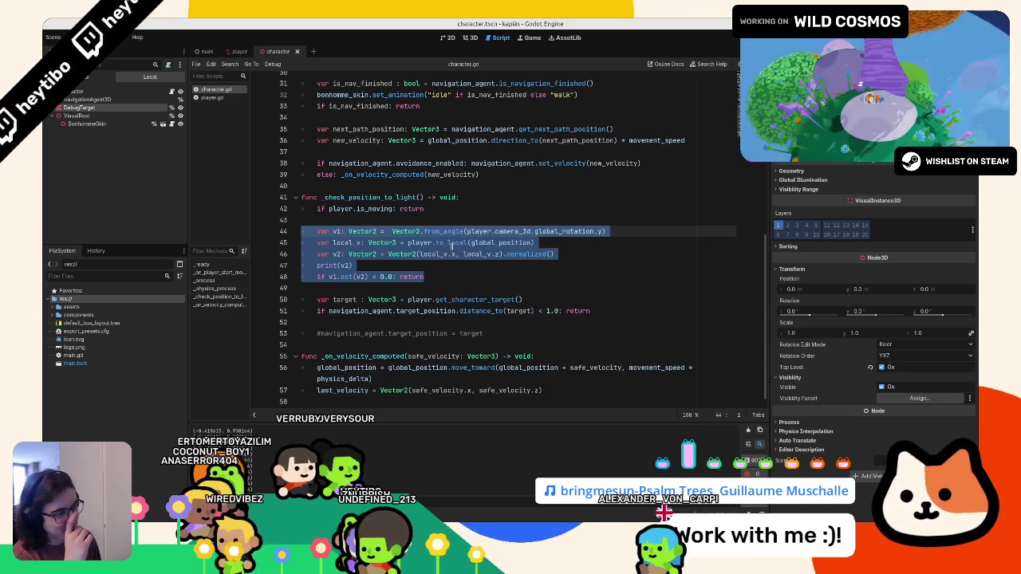
{"action": "mouse_move", "coordinate": [448, 248]}
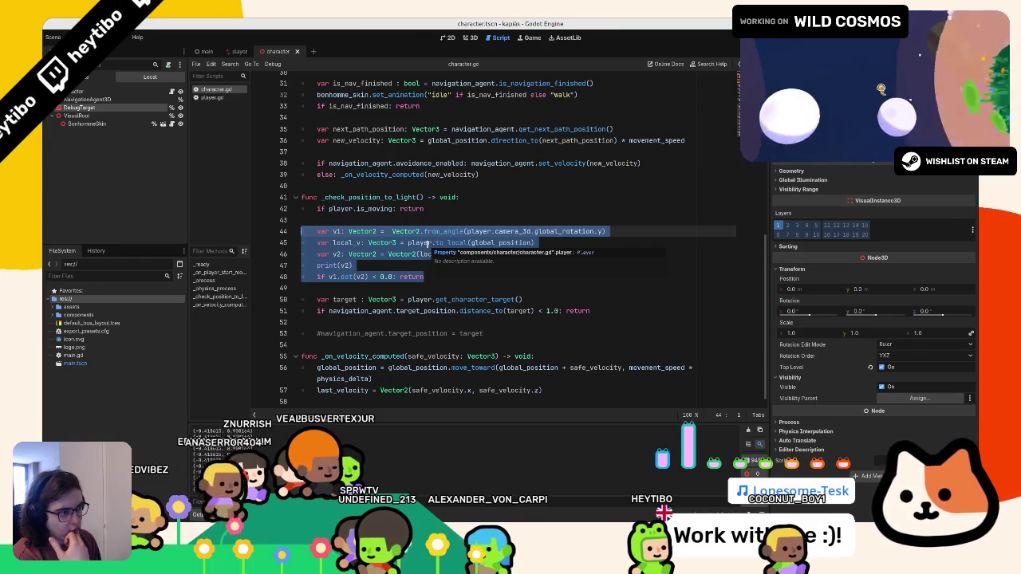
Make local_v use player.camera_3d.to_local(...), print v1.dot(v2) again, and test-run
{"action": "left_click", "coordinate": [424, 253]}
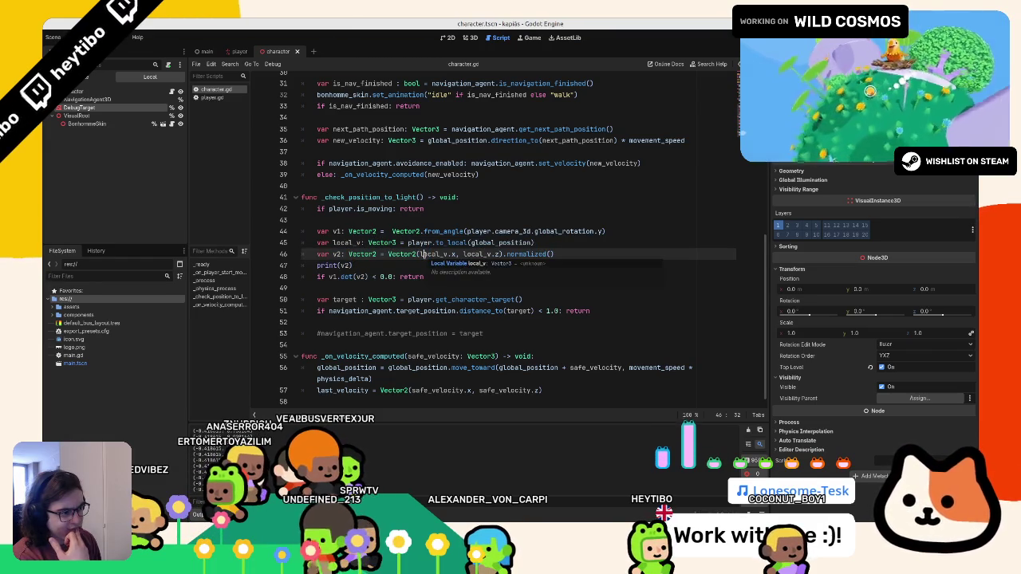
{"action": "left_click", "coordinate": [505, 230]}
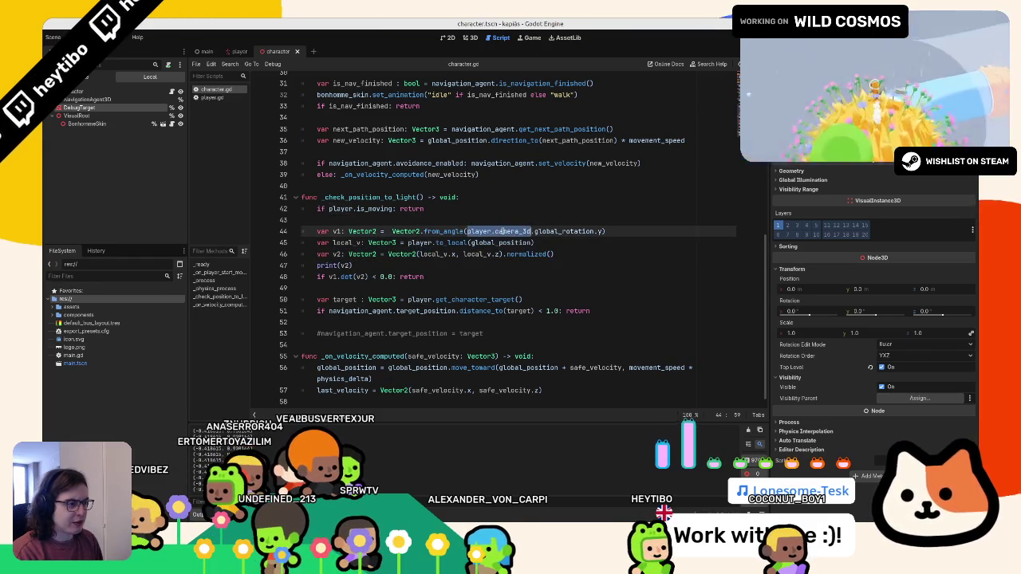
{"action": "left_click", "coordinate": [423, 242]}
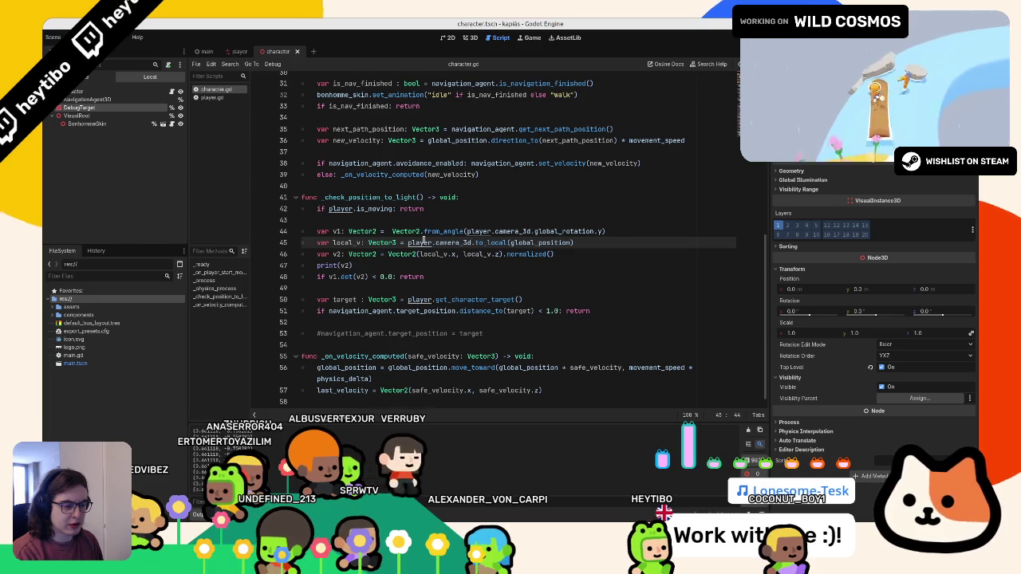
{"action": "left_click", "coordinate": [347, 266]}
{"action": "left_click_drag", "start_coordinate": [328, 277], "coordinate": [368, 276]}
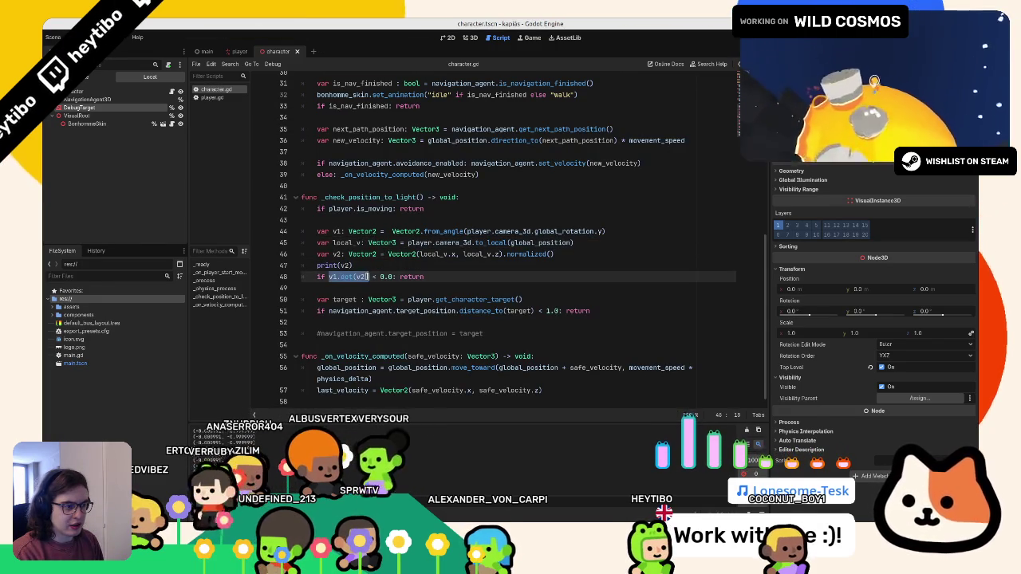
{"action": "left_click", "coordinate": [345, 265]}
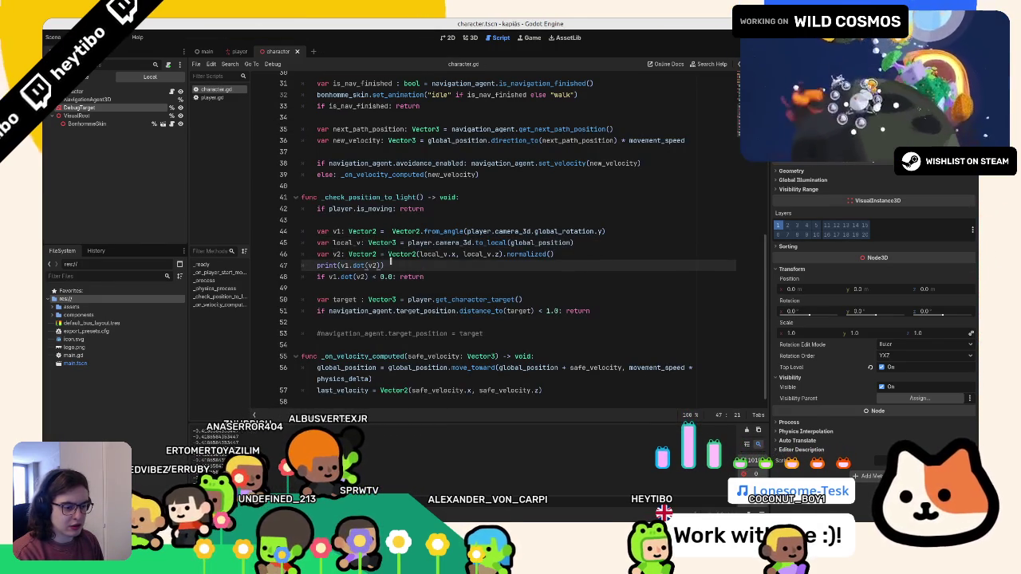
{"action": "key", "text": "F5"}
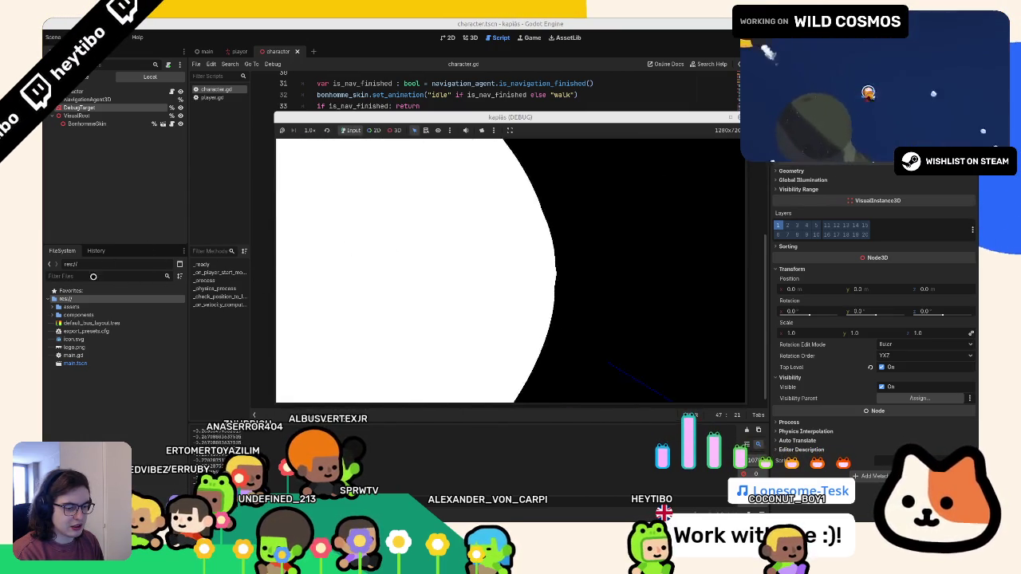
{"action": "key", "text": "F8"}
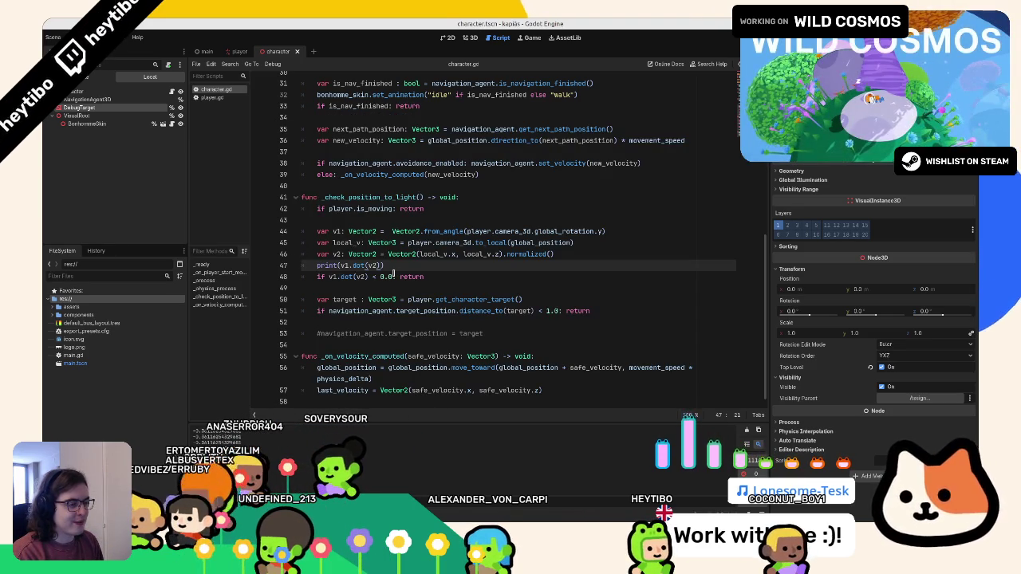
Delete the dot-product debug lines 44–48
{"action": "mouse_move", "coordinate": [424, 276]}
{"action": "left_mouse_down"}
{"action": "mouse_move", "coordinate": [335, 266]}
{"action": "mouse_move", "coordinate": [303, 223]}
{"action": "left_mouse_up"}
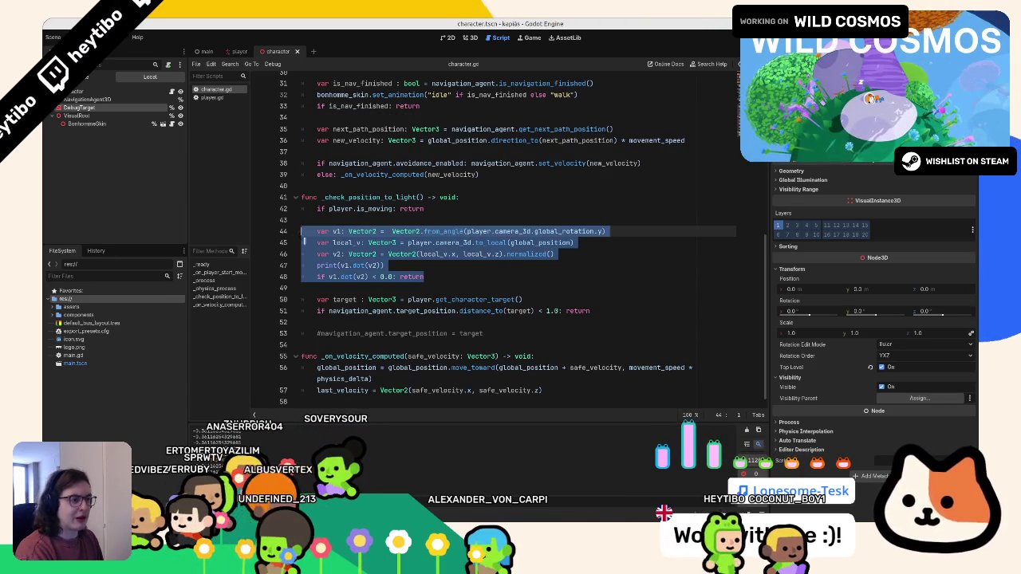
{"action": "key", "text": "BackSpace"}
{"action": "key", "text": "Delete"}
Uncomment the target_position = target assignment and test the navigation in-game
{"action": "left_click", "coordinate": [337, 267]}
{"action": "key", "text": "ctrl+k"}
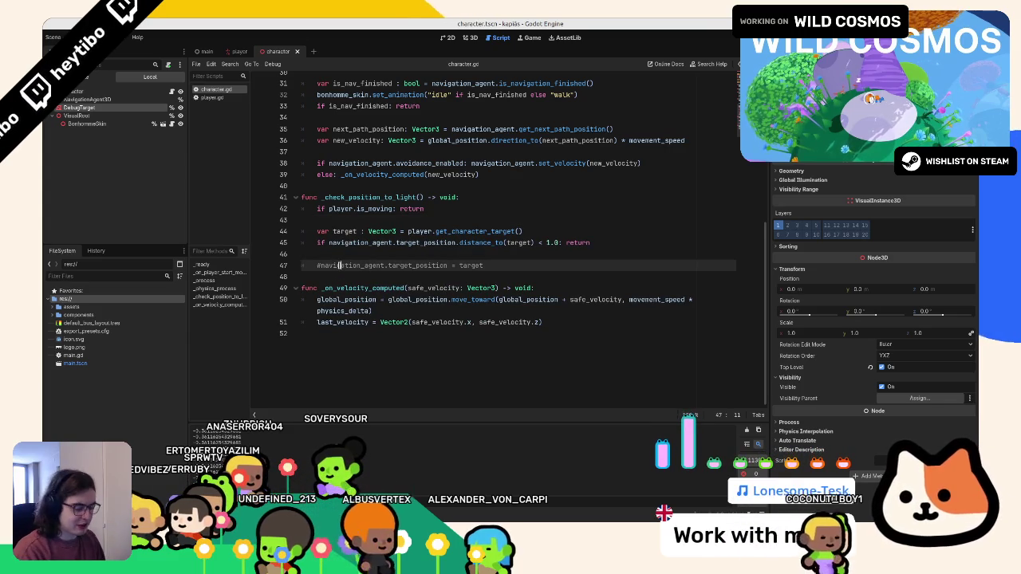
{"action": "key", "text": "F5"}
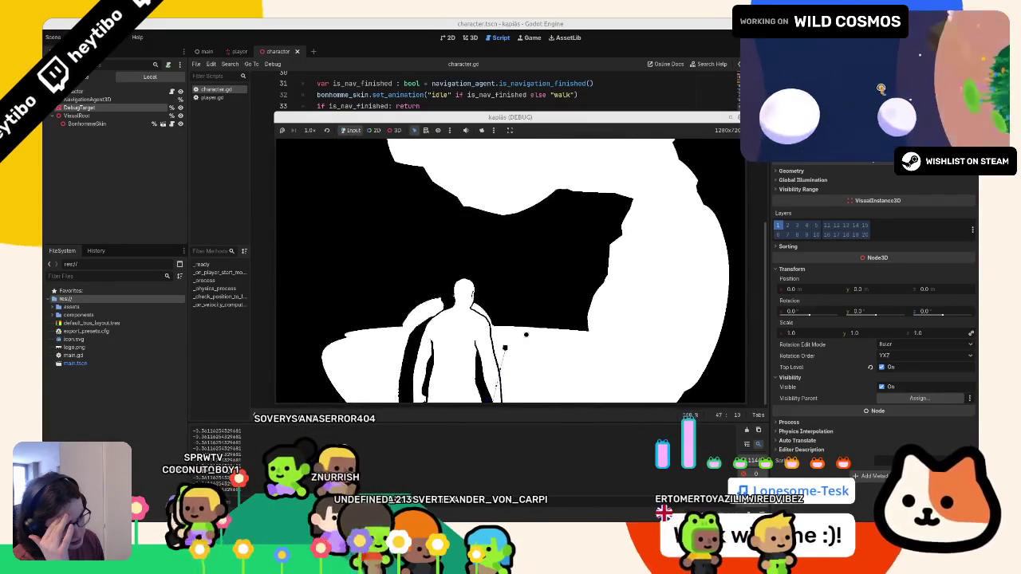
{"action": "key", "text": "F8"}
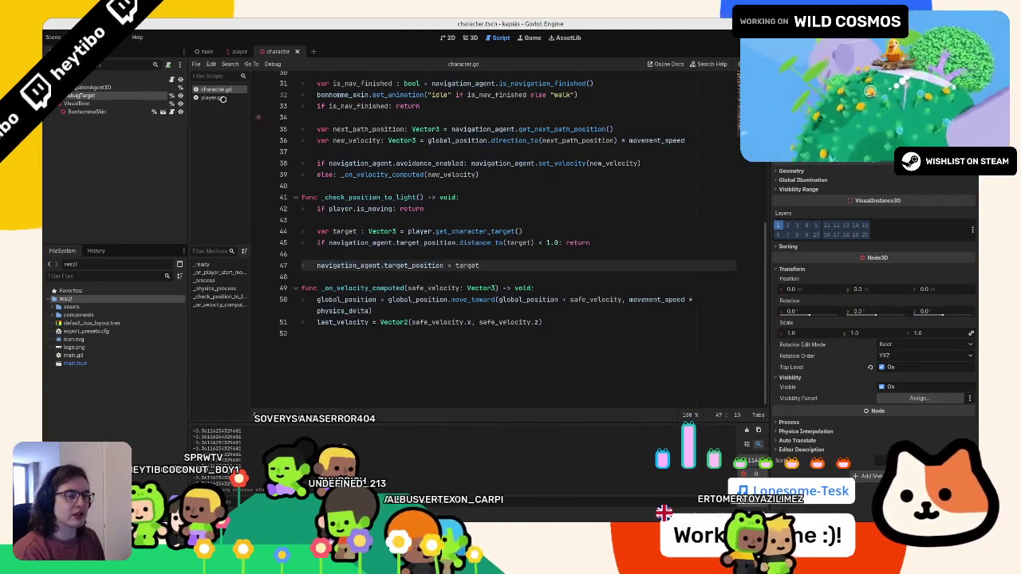
In player.gd's get_character_target, replace global_position with origin on line 67
{"action": "left_click", "coordinate": [218, 97]}
{"action": "scroll", "coordinate": [404, 301], "scroll_direction": "down", "scroll_amount": 5}
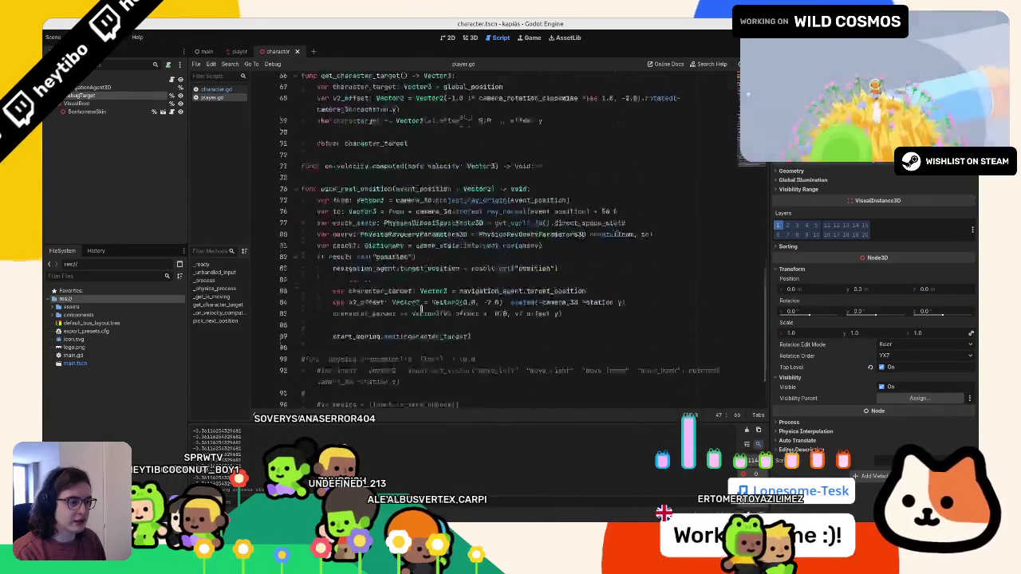
{"action": "scroll", "coordinate": [403, 300], "scroll_direction": "up", "scroll_amount": 4}
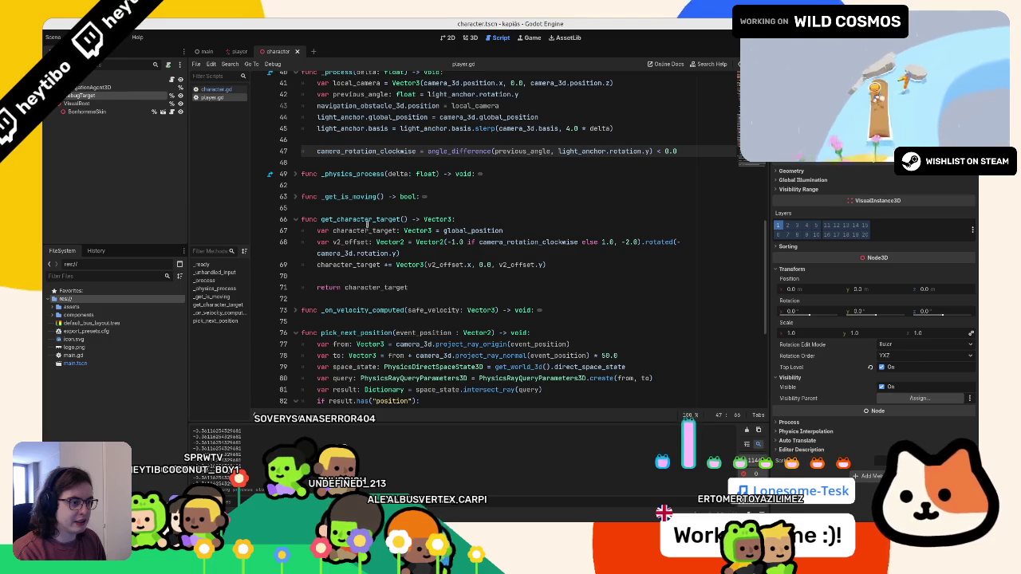
{"action": "double_click", "coordinate": [367, 224]}
{"action": "scroll", "coordinate": [367, 223], "scroll_direction": "down", "scroll_amount": 2}
{"action": "scroll", "coordinate": [366, 225], "scroll_direction": "down", "scroll_amount": 2}
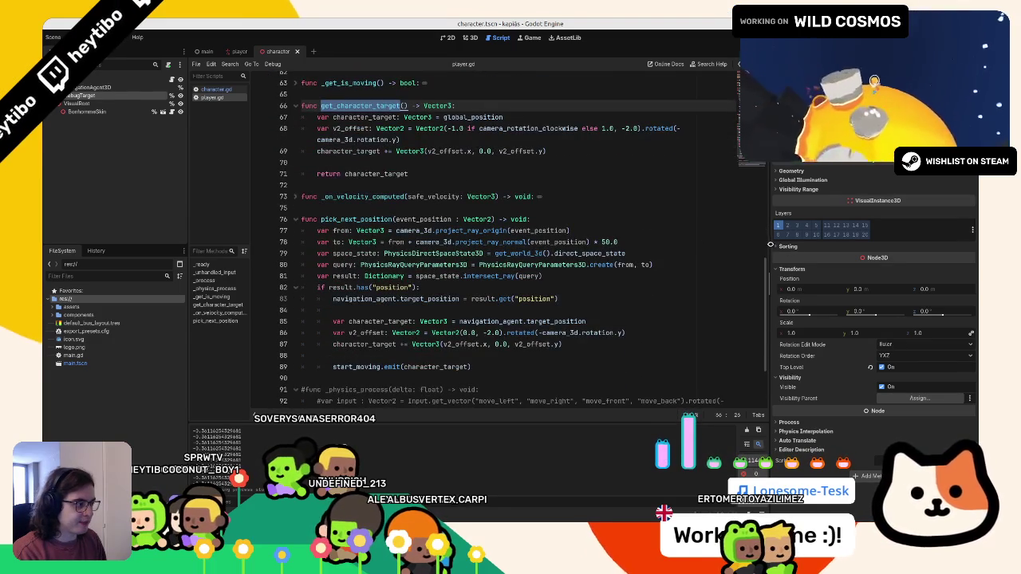
{"action": "left_click_drag", "start_coordinate": [771, 246], "coordinate": [896, 245]}
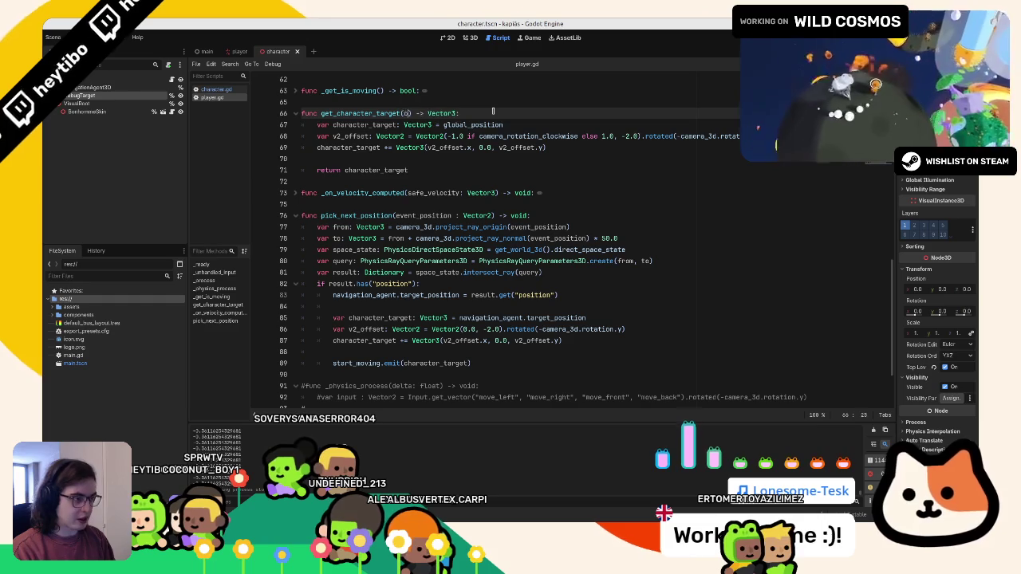
{"action": "type", "text": "rigin: Vector3"}
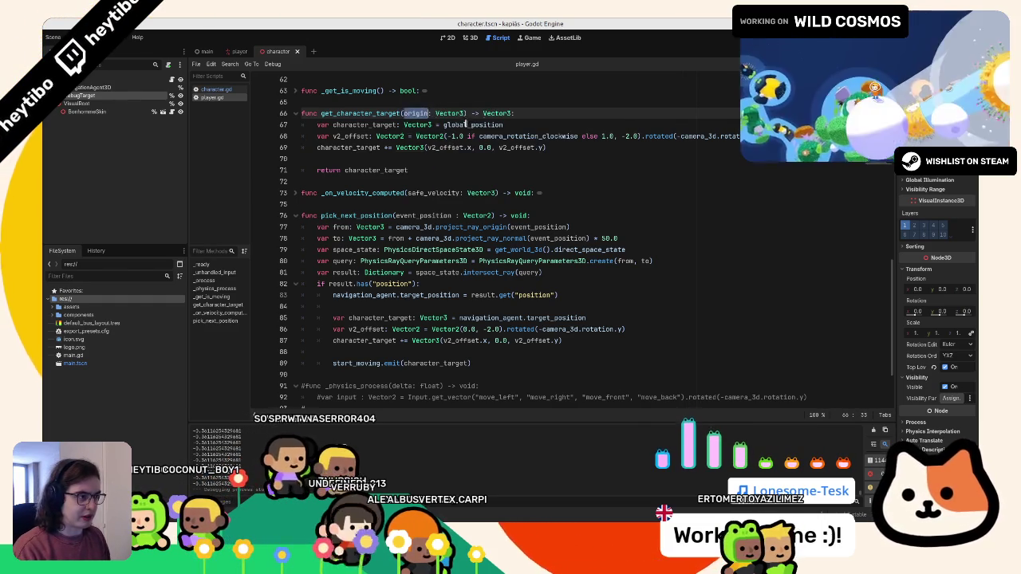
{"action": "double_click", "coordinate": [465, 125]}
{"action": "type", "text": "origin"}
Change line 44 of character.gd to player.get_character_target(player.global_position)
{"action": "left_click", "coordinate": [231, 90]}
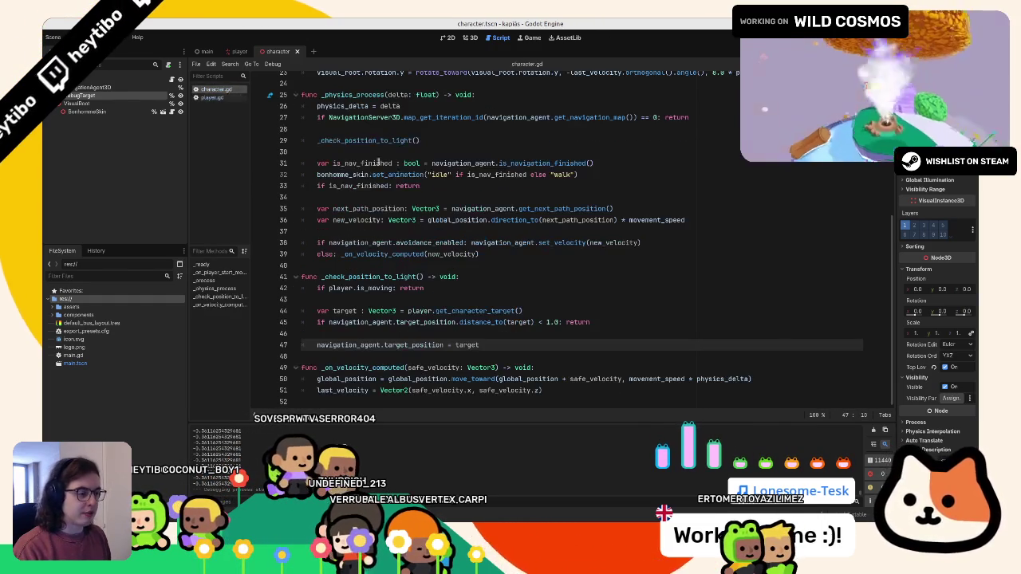
{"action": "double_click", "coordinate": [481, 311]}
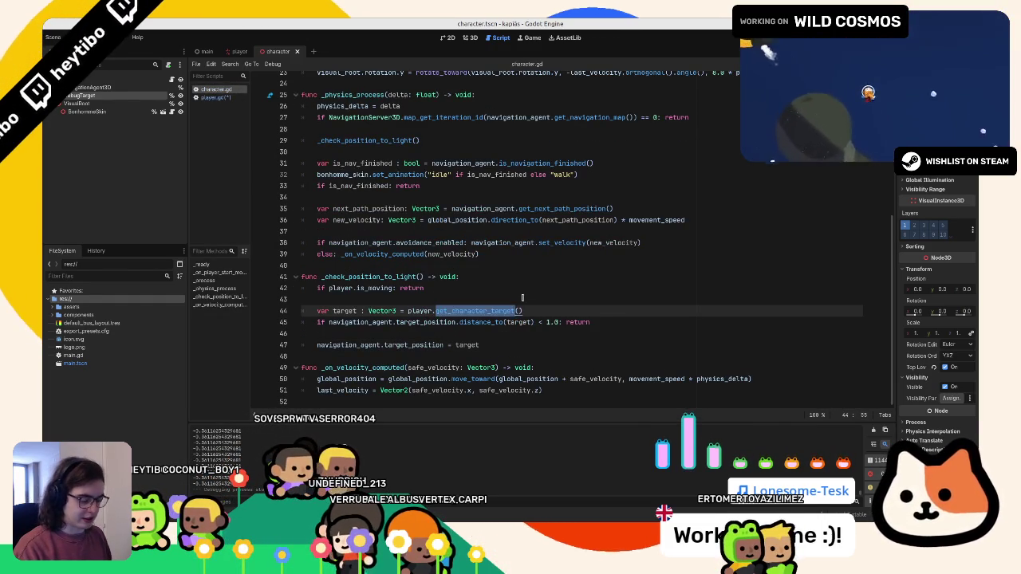
{"action": "key", "text": "ctrl+shift+f"}
{"action": "key", "text": "Return"}
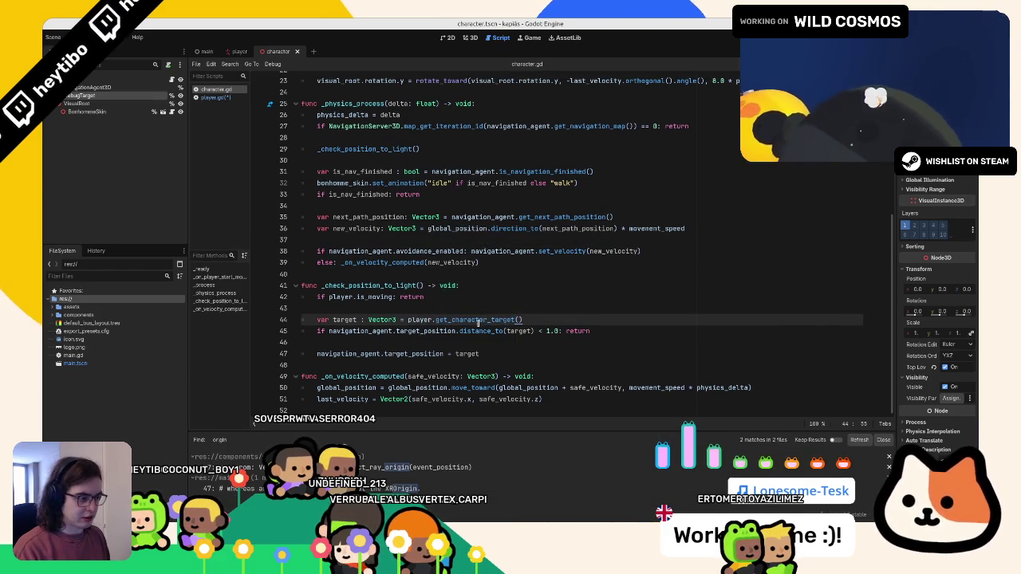
{"action": "left_click", "coordinate": [478, 327]}
{"action": "double_click", "coordinate": [481, 319]}
{"action": "key", "text": "ctrl+shift+f"}
{"action": "key", "text": "Return"}
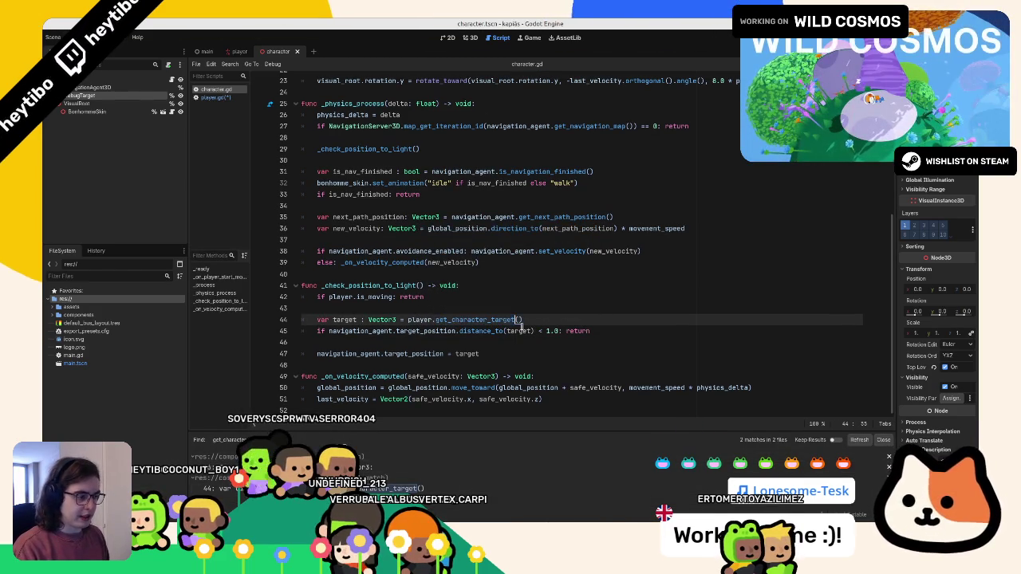
{"action": "left_click", "coordinate": [229, 98]}
{"action": "left_click", "coordinate": [230, 89]}
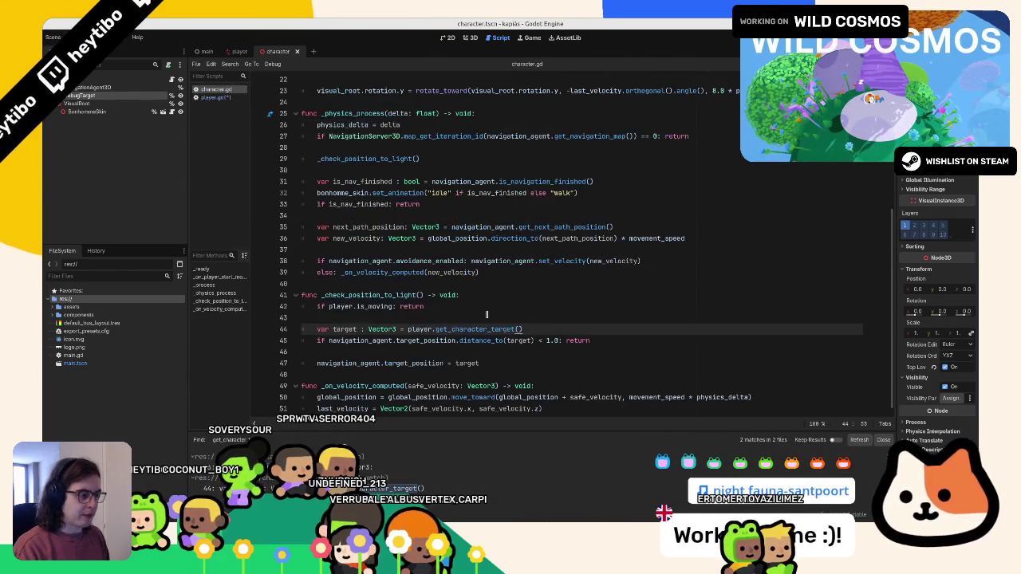
{"action": "type", "text": "player."}
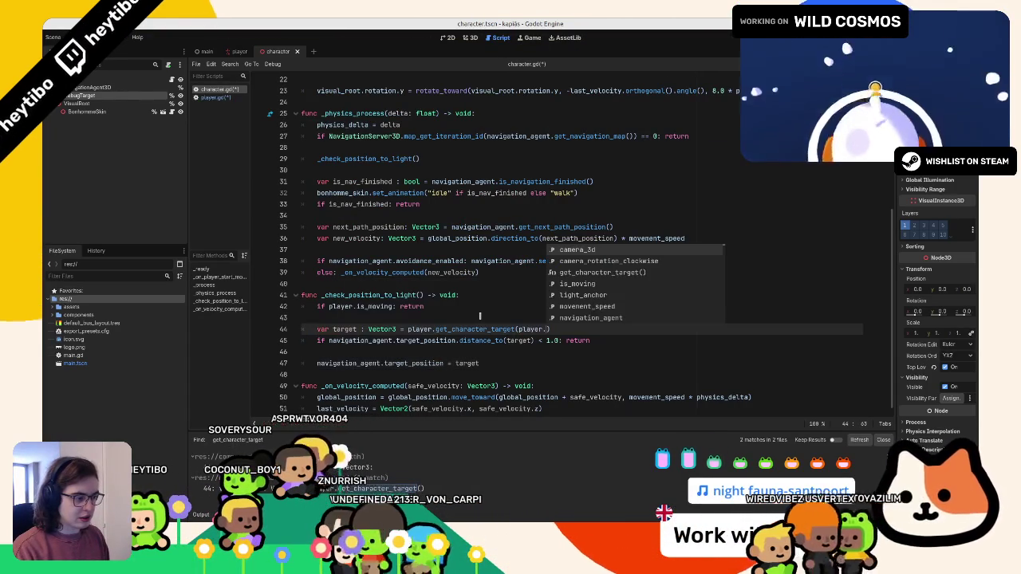
{"action": "type", "text": "lobal"}
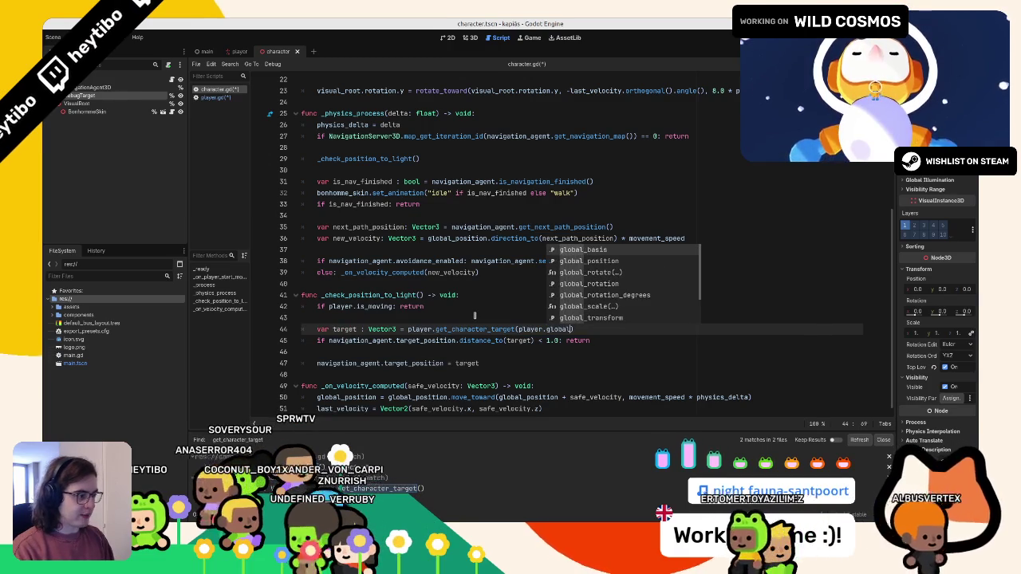
{"action": "type", "text": "_p"}
{"action": "key", "text": "Return"}
Make pick_next_position's emit argument on line 89 call get_character_target
{"action": "left_click", "coordinate": [216, 96]}
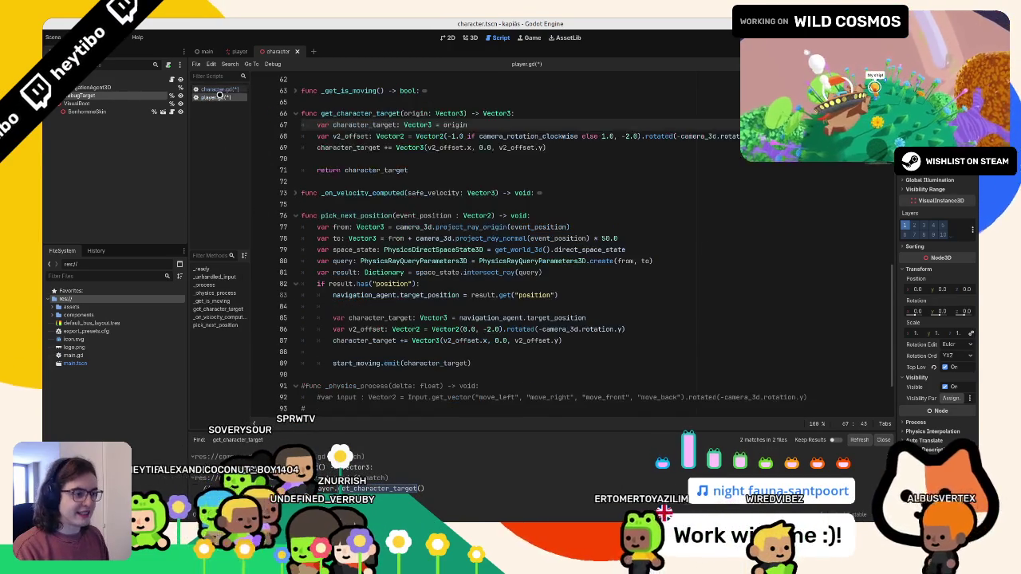
{"action": "double_click", "coordinate": [354, 114]}
{"action": "key", "text": "ctrl+c"}
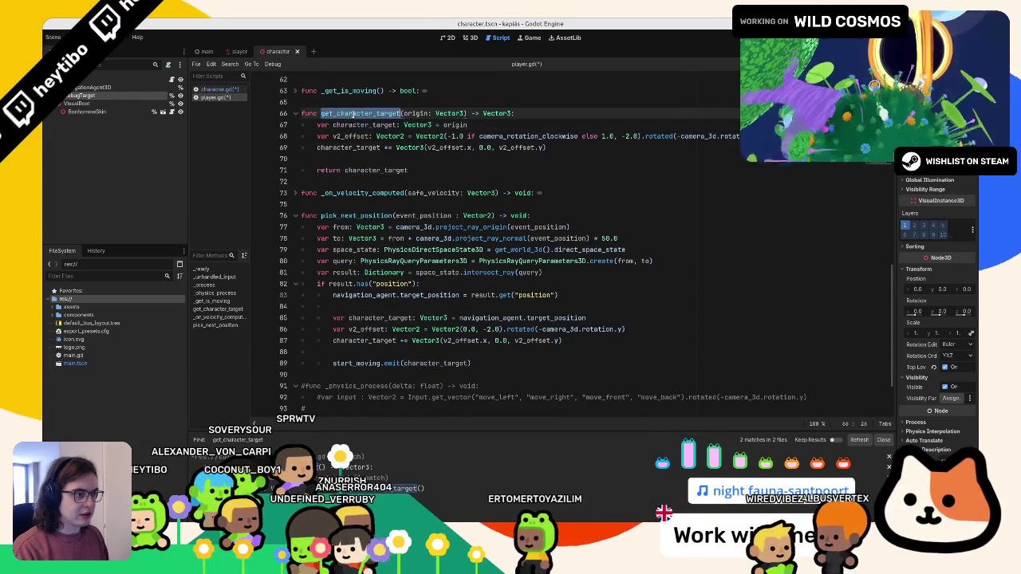
{"action": "scroll", "coordinate": [414, 160], "scroll_direction": "down", "scroll_amount": 2}
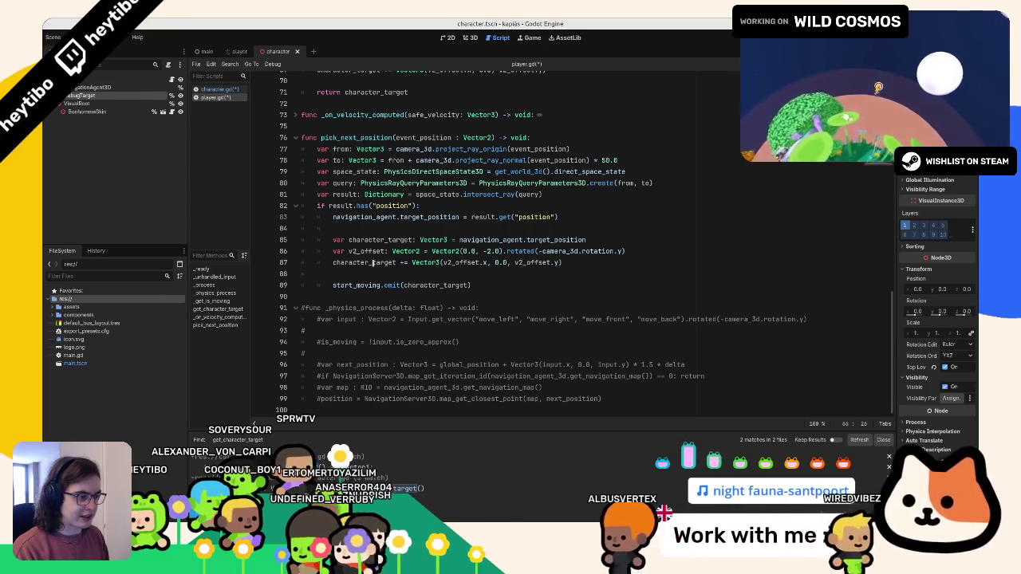
{"action": "left_click", "coordinate": [372, 263]}
{"action": "double_click", "coordinate": [413, 285]}
{"action": "key", "text": "ctrl+v"}
{"action": "key", "text": "ctrl+z"}
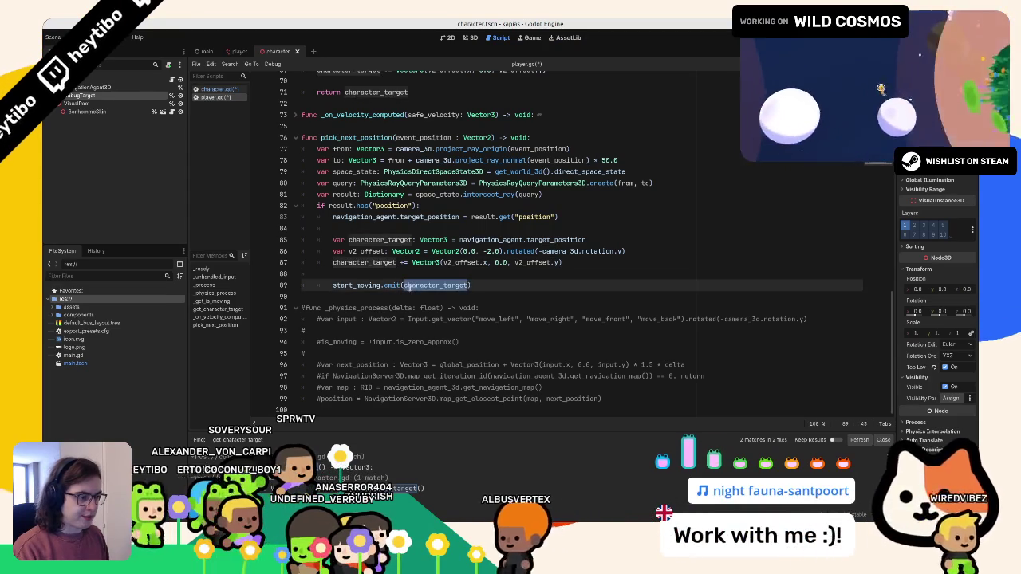
{"action": "key", "text": "ctrl+v"}
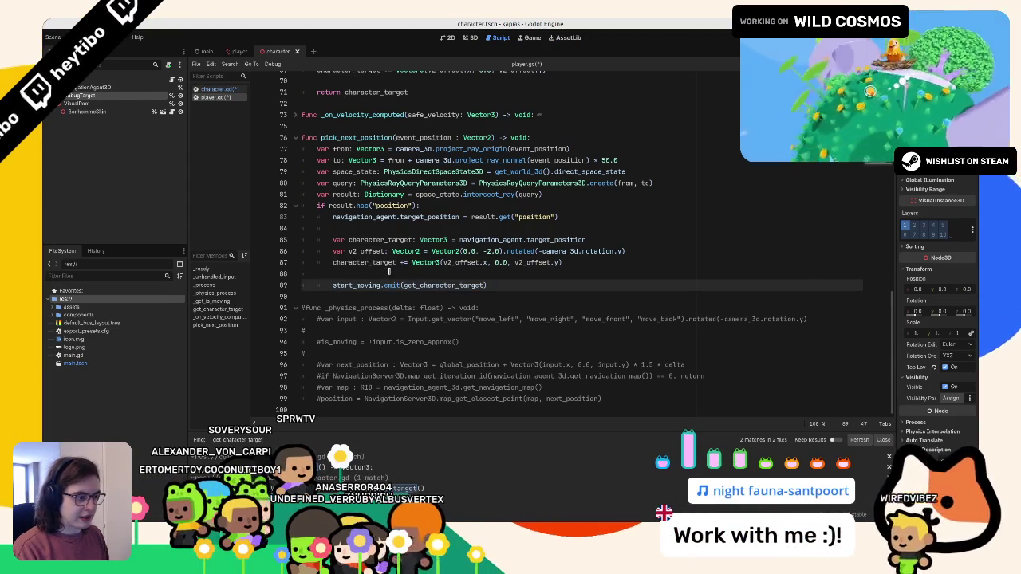
Replace the old offset lines with get_character_target(navigation_agent.target_position), save, and run the game
{"action": "left_click", "coordinate": [435, 241]}
{"action": "scroll", "coordinate": [437, 251], "scroll_direction": "up", "scroll_amount": 1}
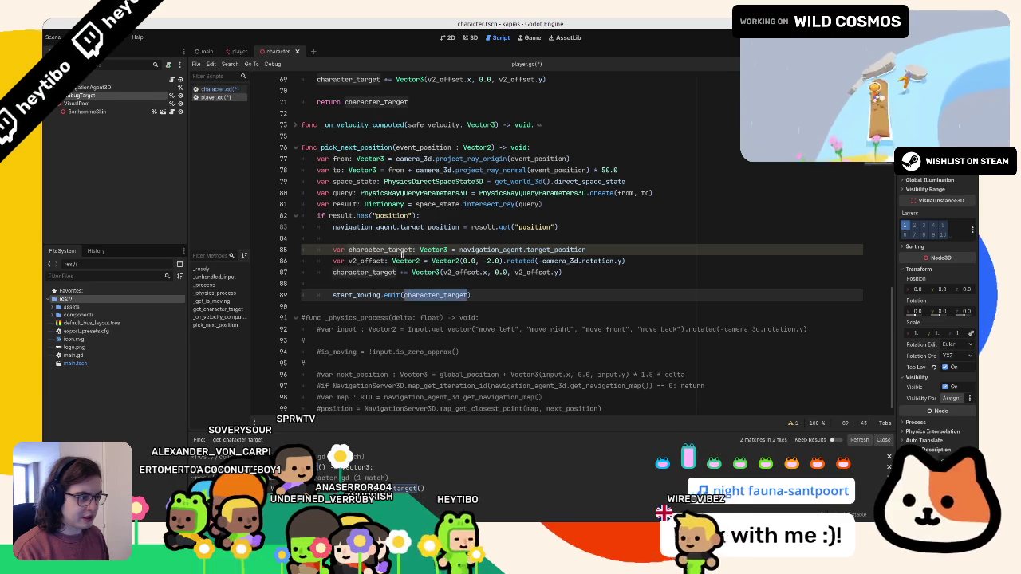
{"action": "mouse_move", "coordinate": [460, 227]}
{"action": "left_mouse_down"}
{"action": "mouse_move", "coordinate": [333, 228]}
{"action": "mouse_move", "coordinate": [303, 262]}
{"action": "mouse_move", "coordinate": [303, 284]}
{"action": "left_mouse_up"}
{"action": "key", "text": "ctrl+c"}
{"action": "key", "text": "Delete"}
{"action": "left_click", "coordinate": [486, 250]}
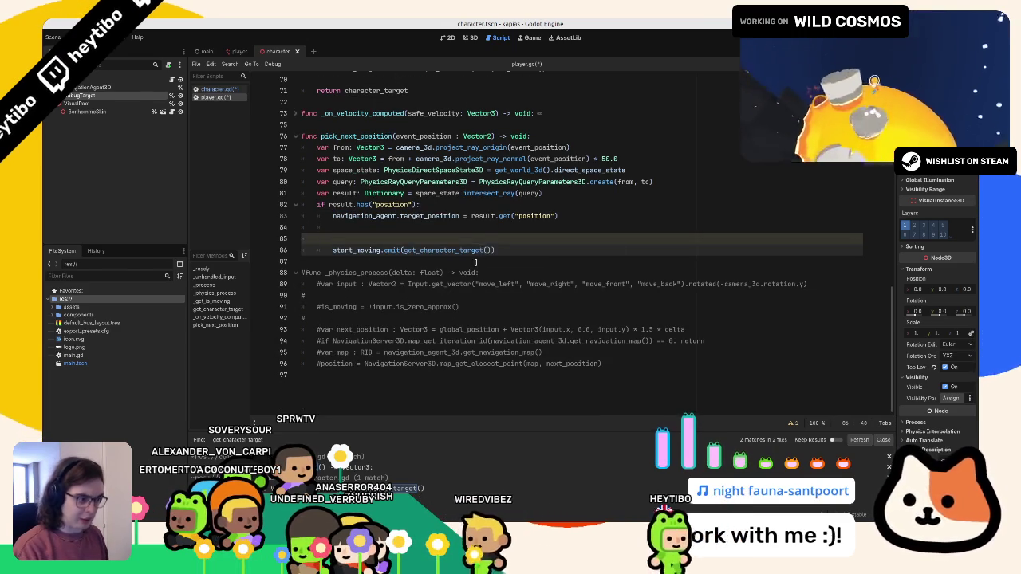
{"action": "key", "text": "ctrl+v"}
{"action": "left_click", "coordinate": [482, 237]}
{"action": "key", "text": "BackSpace"}
{"action": "key", "text": "BackSpace"}
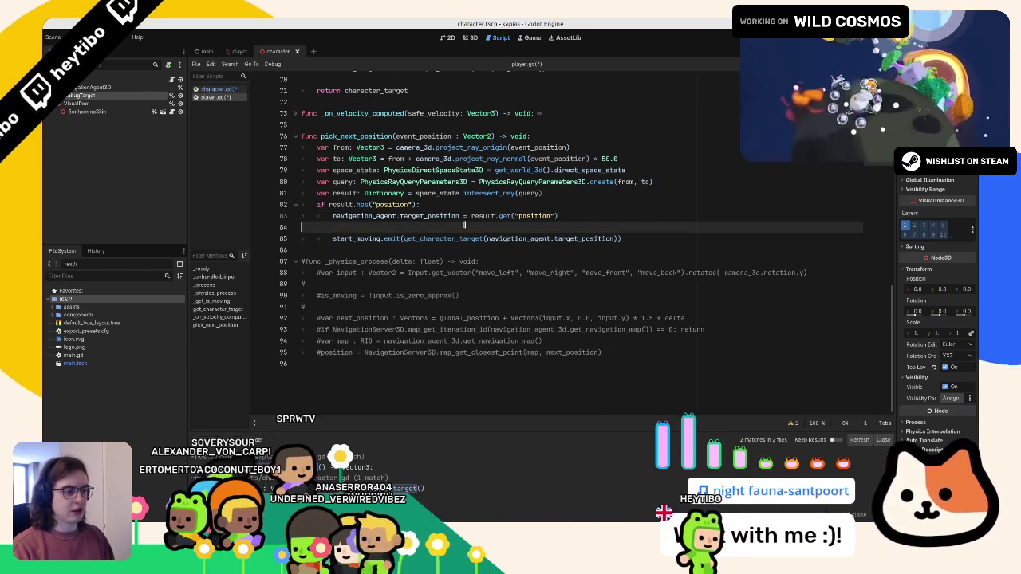
{"action": "key", "text": "ctrl+s"}
{"action": "key", "text": "F5"}
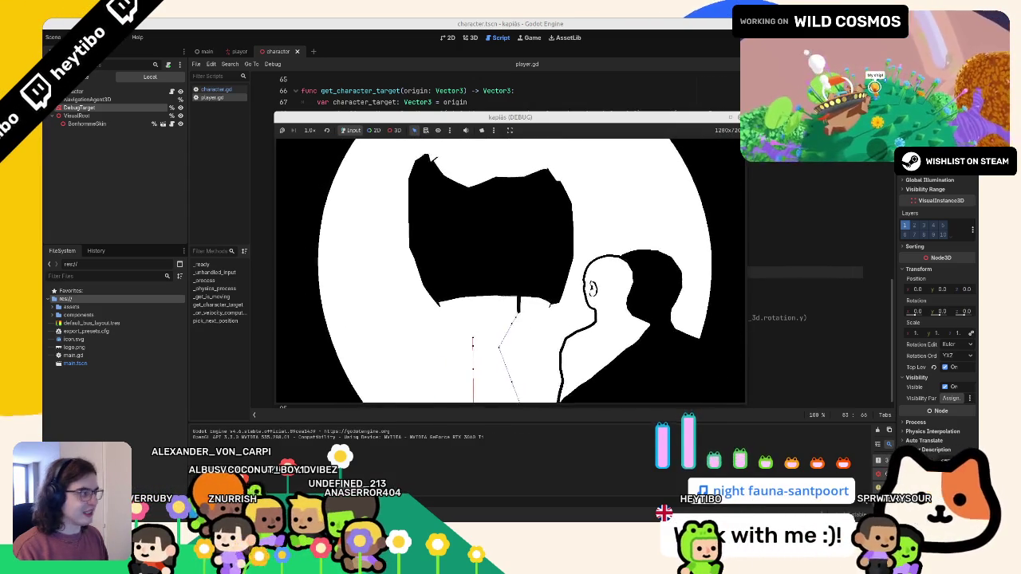
Enable Avoidance on the character's NavigationAgent3D in the Inspector and relaunch the game
{"action": "key", "text": "F8"}
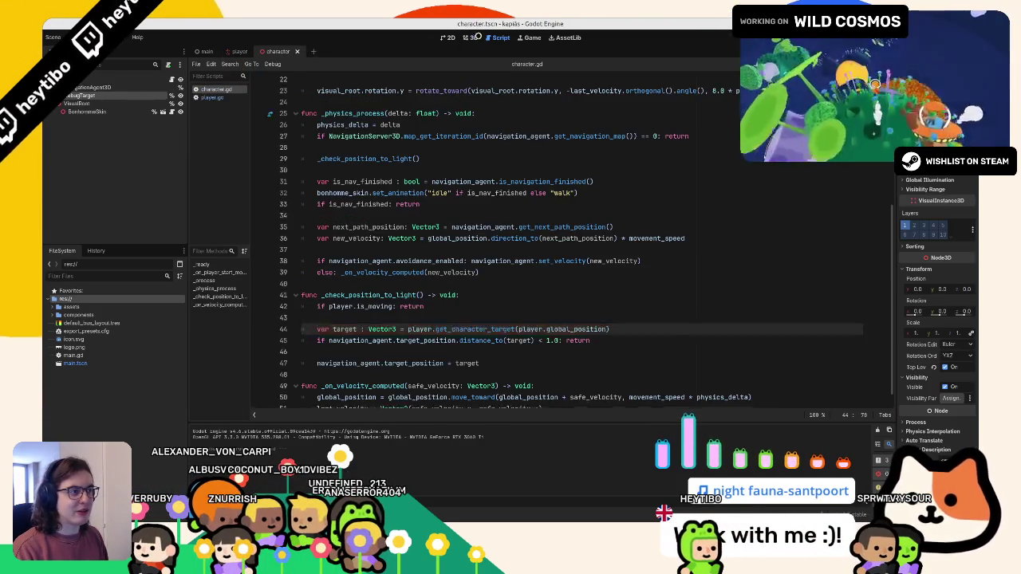
{"action": "left_click", "coordinate": [458, 37]}
{"action": "left_click", "coordinate": [89, 86]}
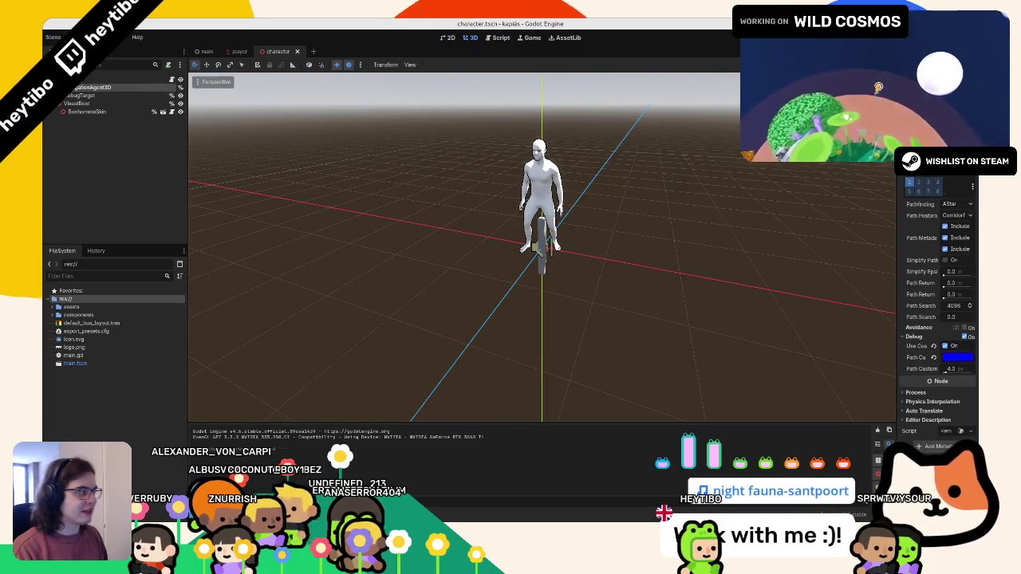
{"action": "left_click_drag", "start_coordinate": [897, 283], "coordinate": [720, 284]}
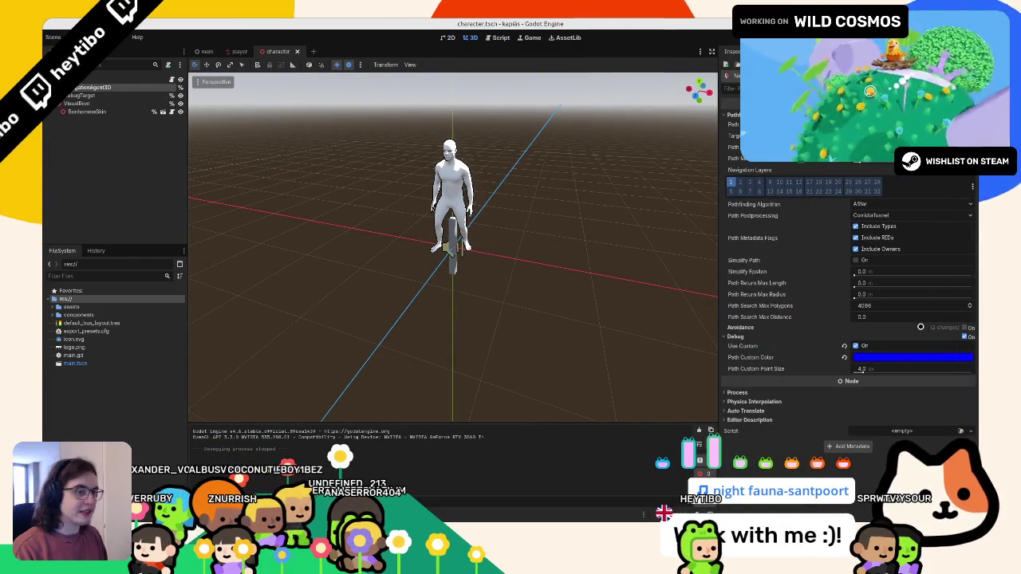
{"action": "left_click", "coordinate": [963, 327]}
{"action": "key", "text": "F5"}
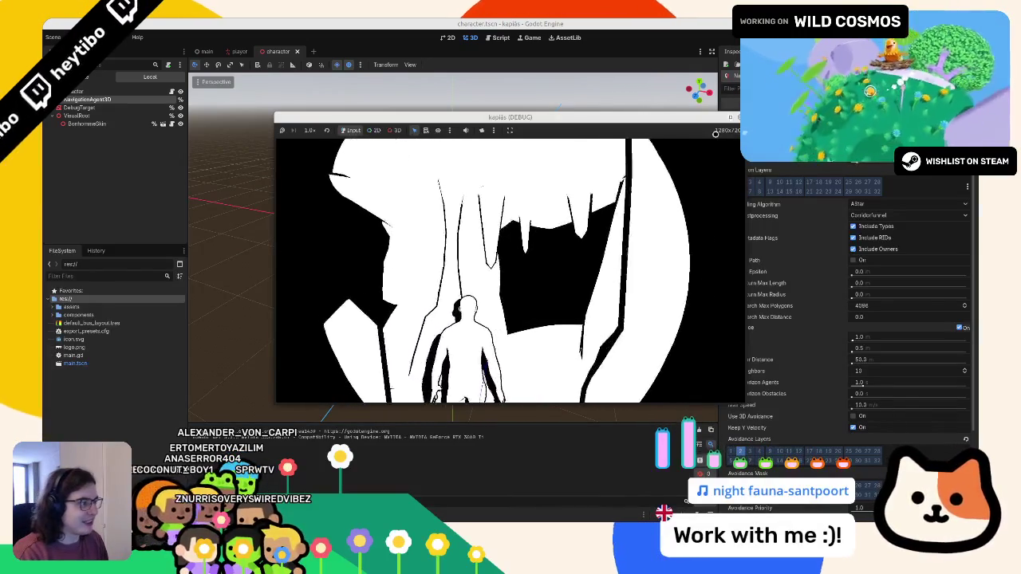
{"action": "key", "text": "super+Up"}
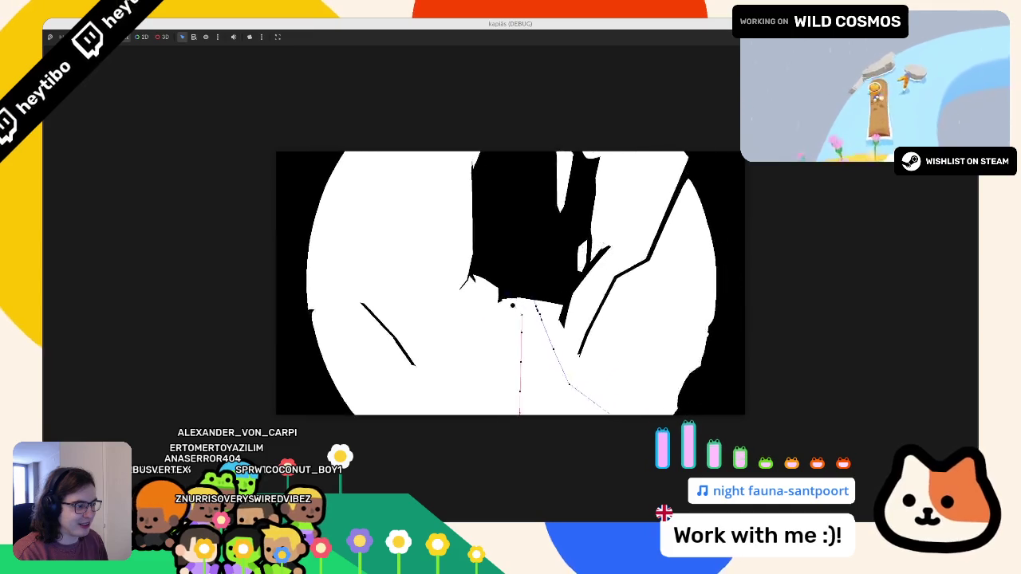
{"action": "key", "text": "F8"}
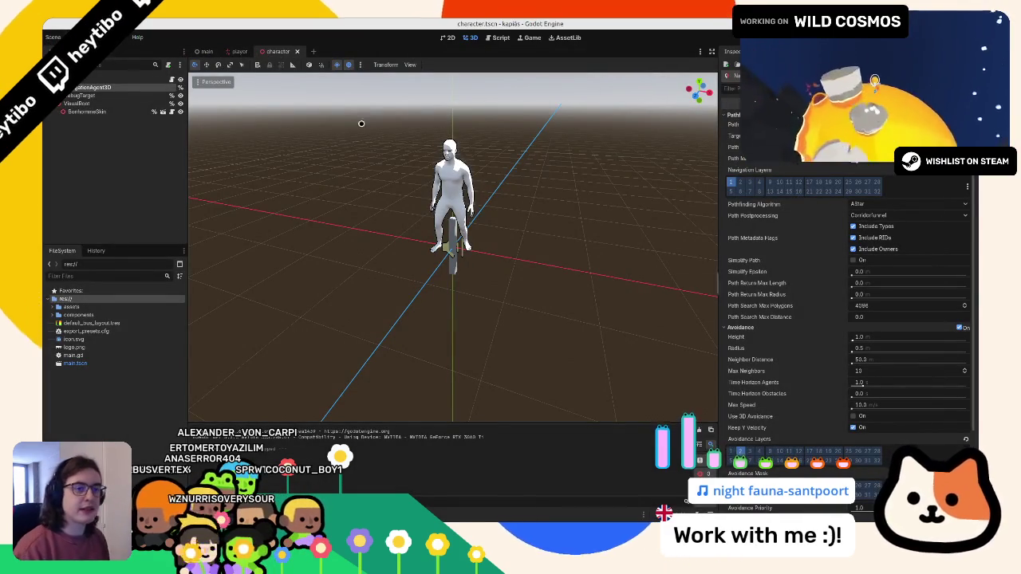
{"action": "key", "text": "F5"}
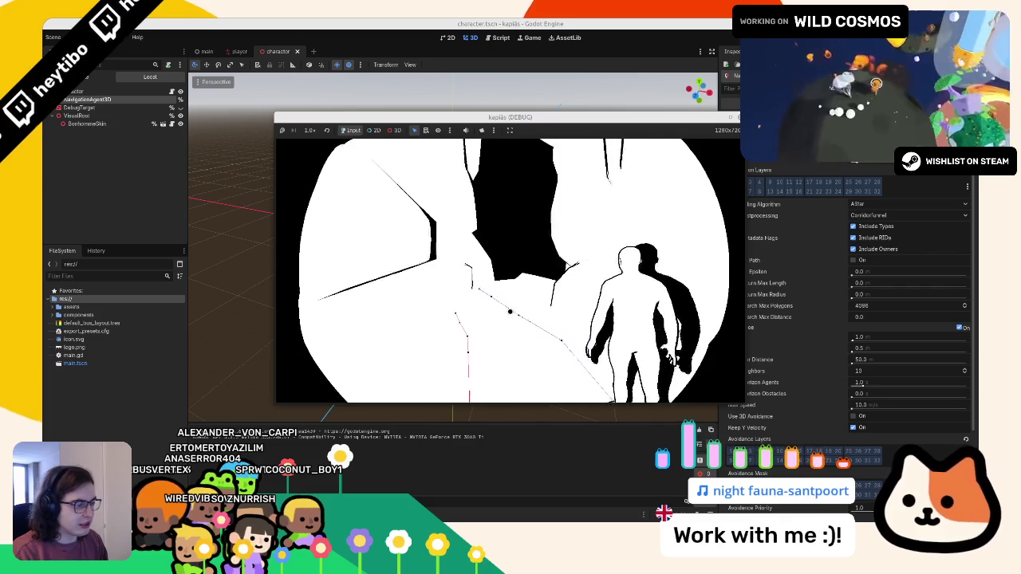
{"action": "key", "text": "F8"}
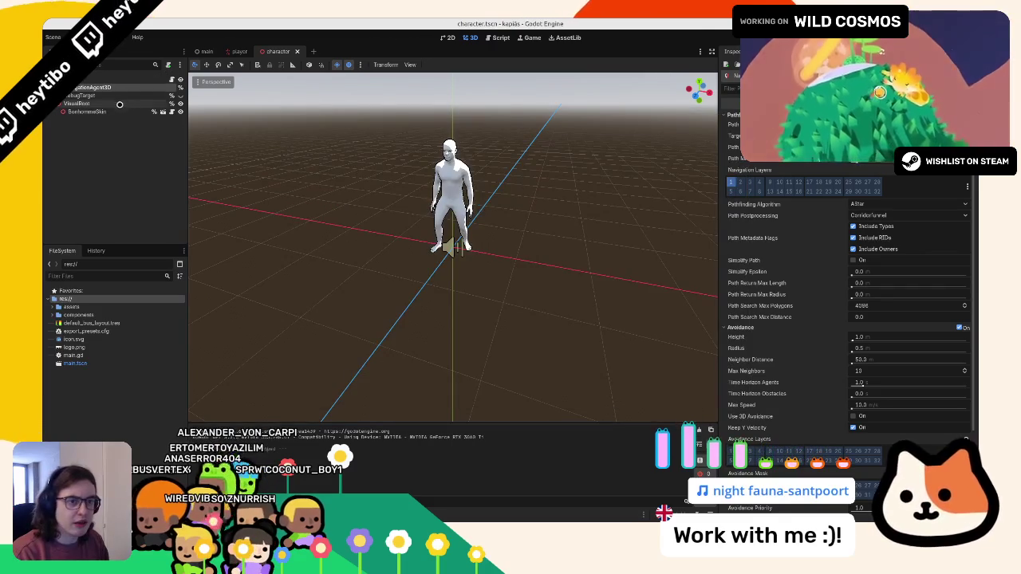
{"action": "left_click", "coordinate": [119, 105]}
{"action": "left_click", "coordinate": [92, 87]}
{"action": "scroll", "coordinate": [785, 375], "scroll_direction": "down", "scroll_amount": 3}
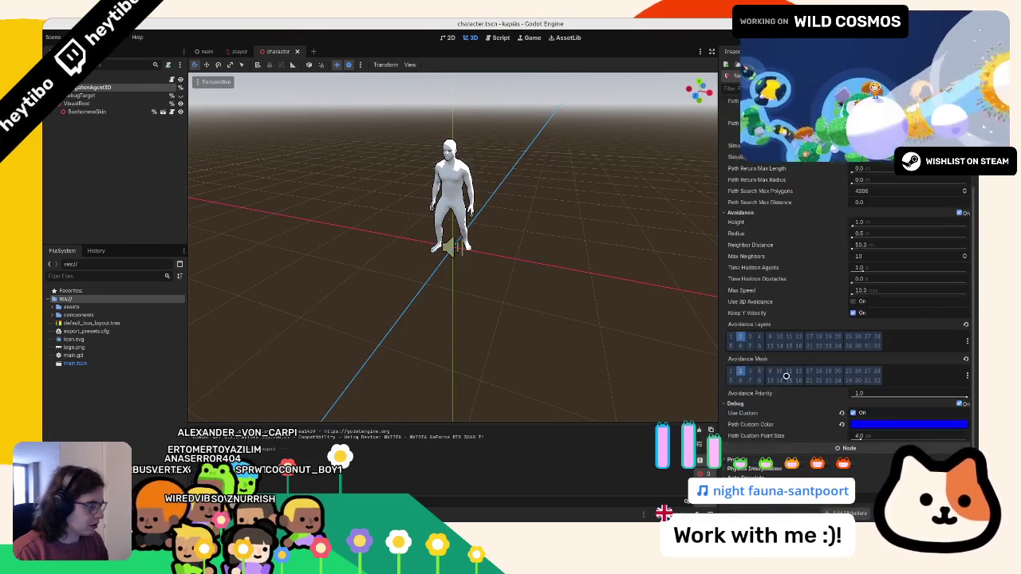
{"action": "scroll", "coordinate": [786, 375], "scroll_direction": "up", "scroll_amount": 2}
{"action": "key", "text": "ctrl+s"}
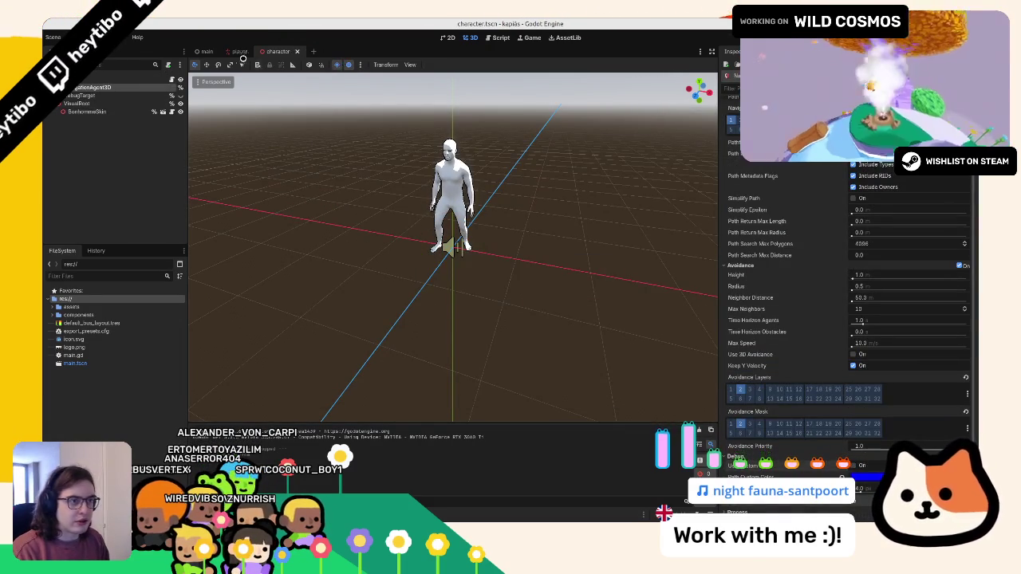
{"action": "left_click", "coordinate": [239, 51]}
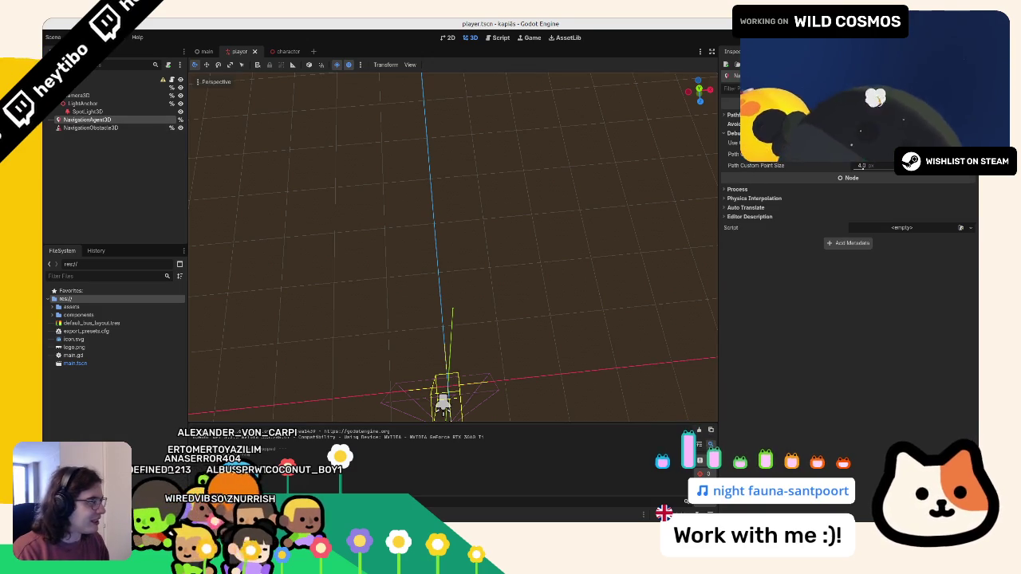
{"action": "left_click", "coordinate": [732, 133]}
{"action": "key", "text": "F5"}
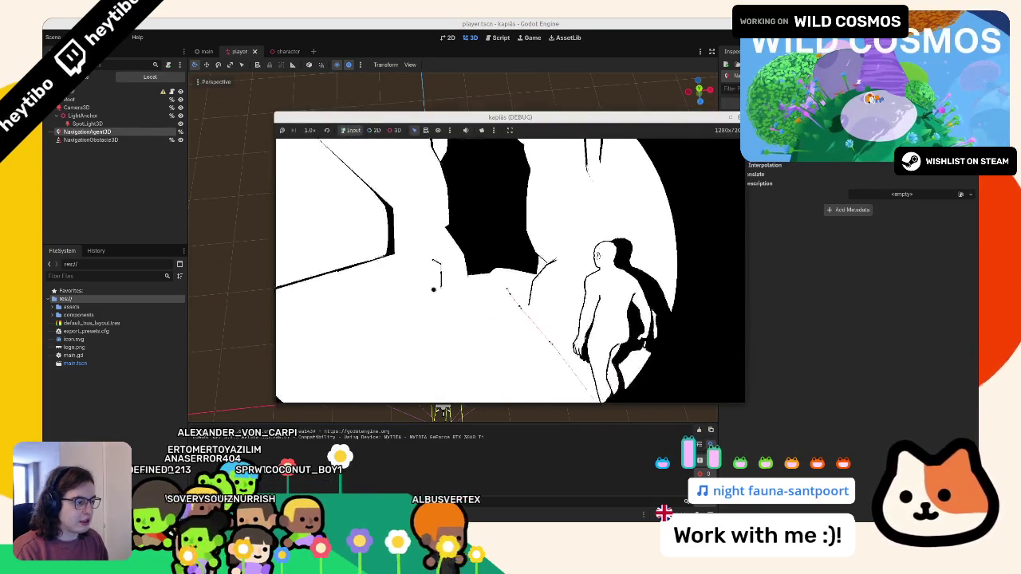
{"action": "key", "text": "F8"}
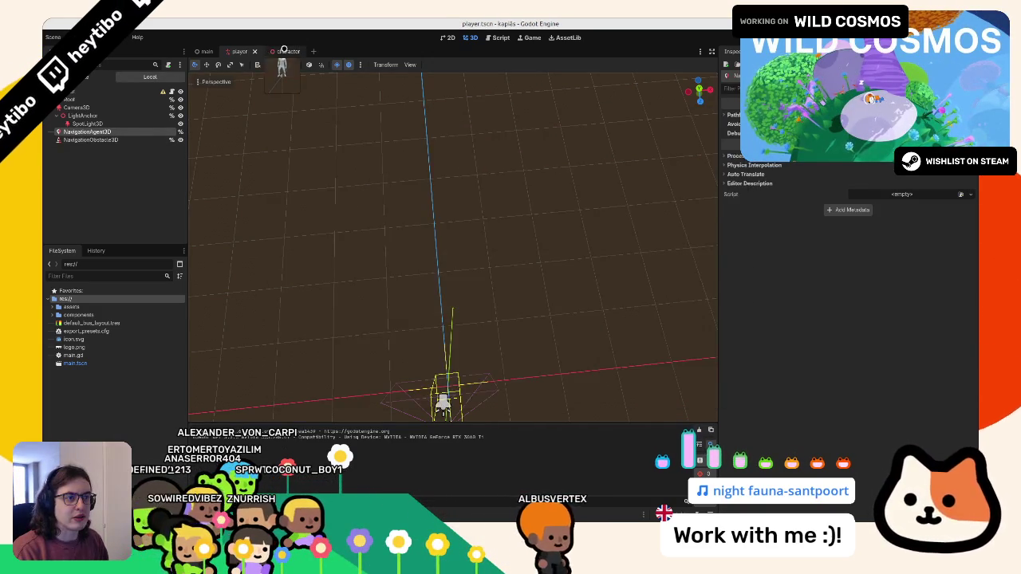
{"action": "left_click", "coordinate": [278, 51]}
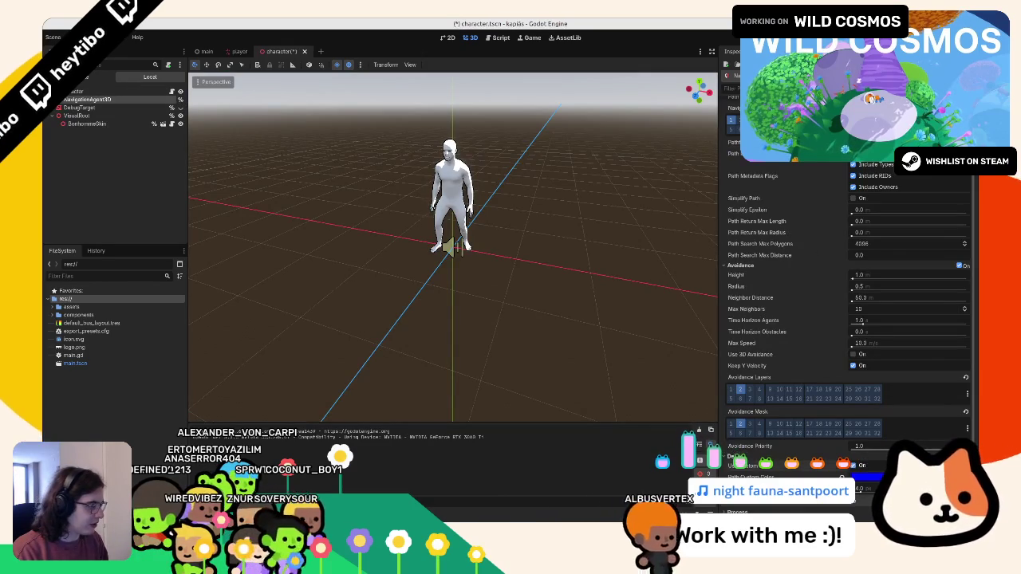
{"action": "key", "text": "F5"}
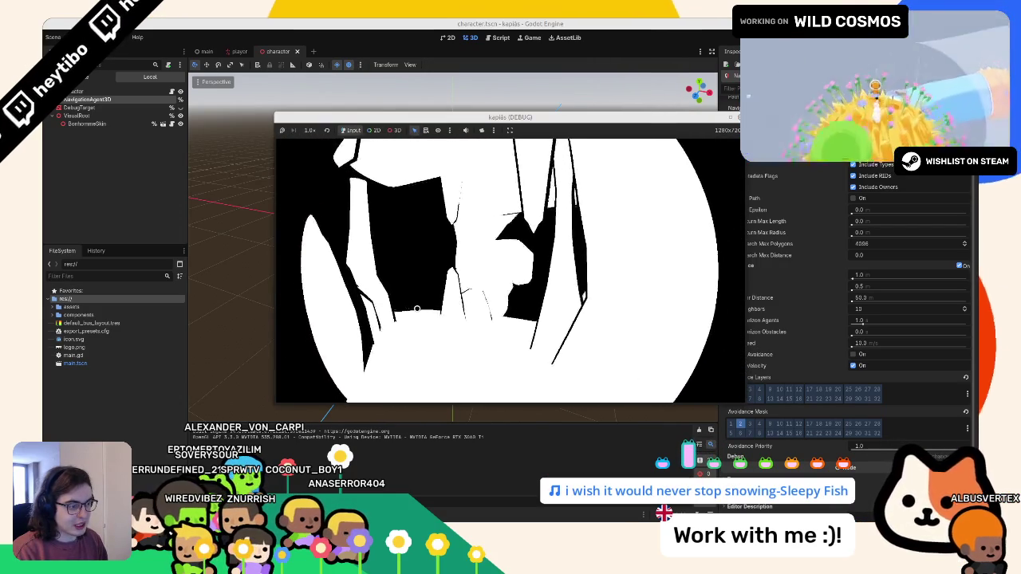
Orbit the game camera around the character to watch the NPC navigate
{"action": "mouse_move", "coordinate": [599, 312]}
{"action": "left_mouse_down"}
{"action": "mouse_move", "coordinate": [737, 303]}
{"action": "mouse_move", "coordinate": [414, 298]}
{"action": "mouse_move", "coordinate": [567, 307]}
{"action": "mouse_move", "coordinate": [526, 309]}
{"action": "left_mouse_up"}
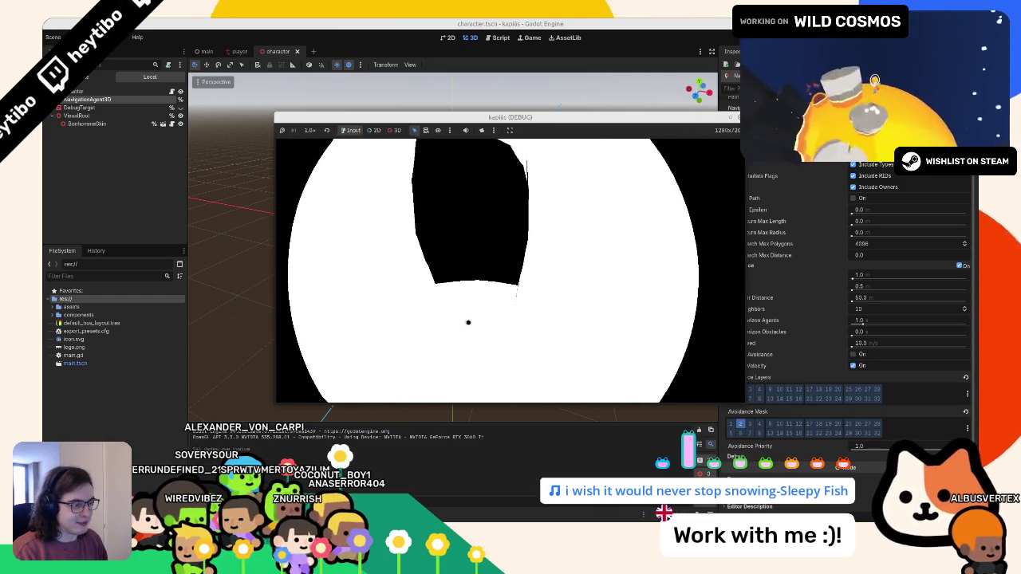
{"action": "mouse_move", "coordinate": [468, 322]}
{"action": "left_mouse_down"}
{"action": "mouse_move", "coordinate": [465, 264]}
{"action": "mouse_move", "coordinate": [554, 234]}
{"action": "mouse_move", "coordinate": [683, 232]}
{"action": "mouse_move", "coordinate": [633, 259]}
{"action": "mouse_move", "coordinate": [606, 251]}
{"action": "mouse_move", "coordinate": [468, 324]}
{"action": "left_mouse_up"}
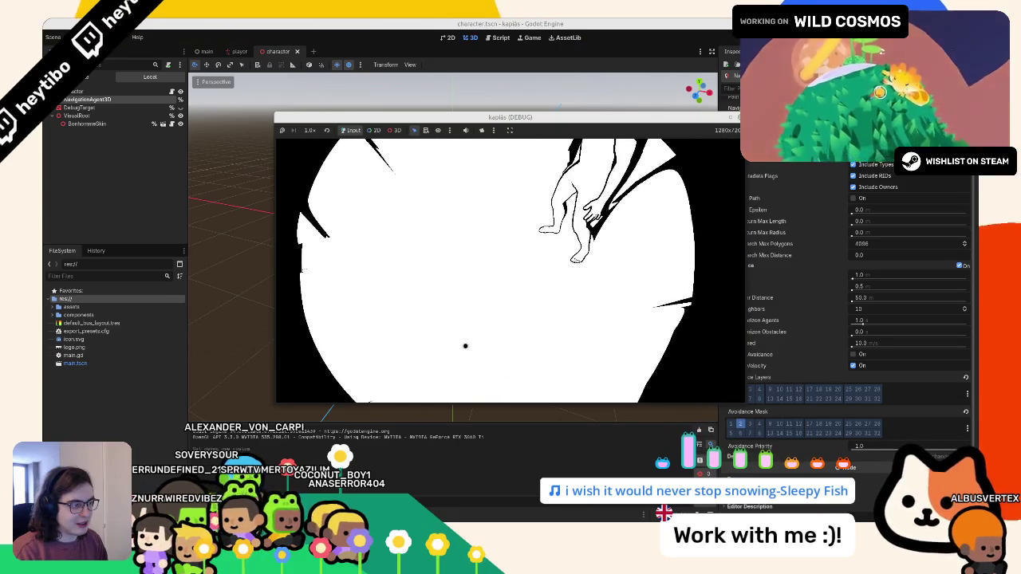
{"action": "left_click_drag", "start_coordinate": [474, 274], "coordinate": [451, 285]}
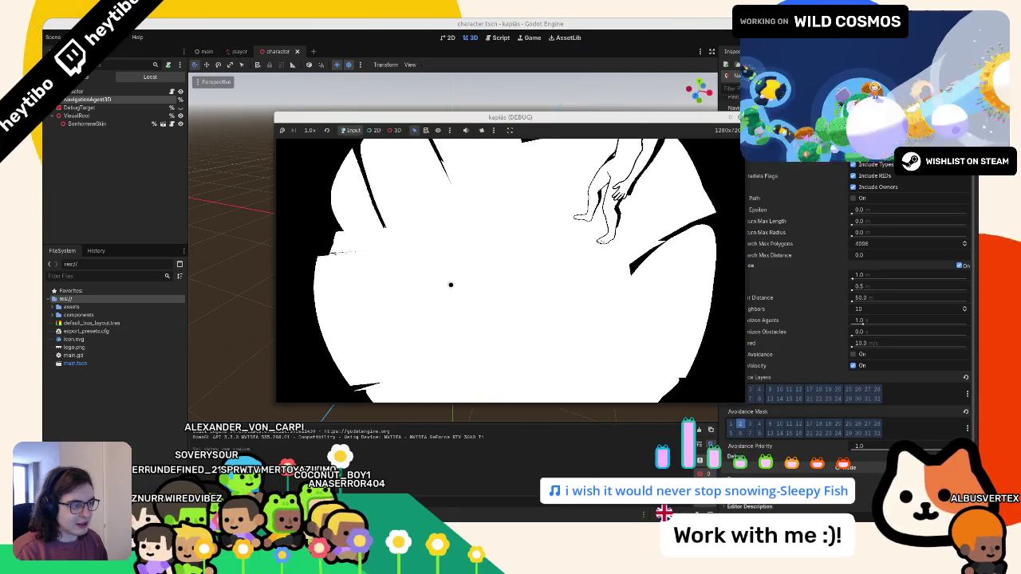
{"action": "mouse_move", "coordinate": [470, 248]}
{"action": "left_mouse_down"}
{"action": "mouse_move", "coordinate": [358, 246]}
{"action": "mouse_move", "coordinate": [428, 277]}
{"action": "left_mouse_up"}
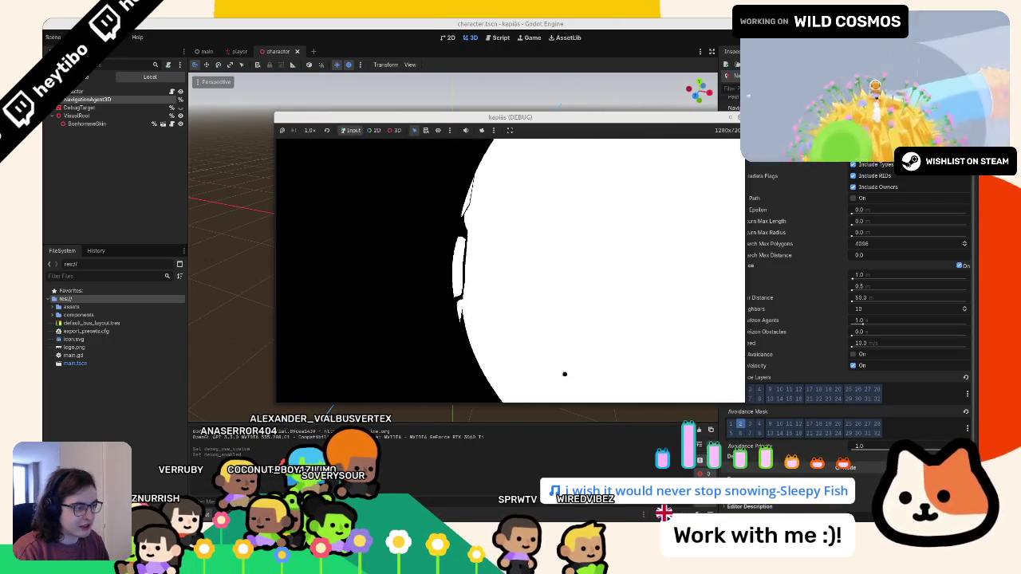
Add a print of navigation_agent.is_target_reachable() on line 28 of character.gd and run the game
{"action": "key", "text": "F8"}
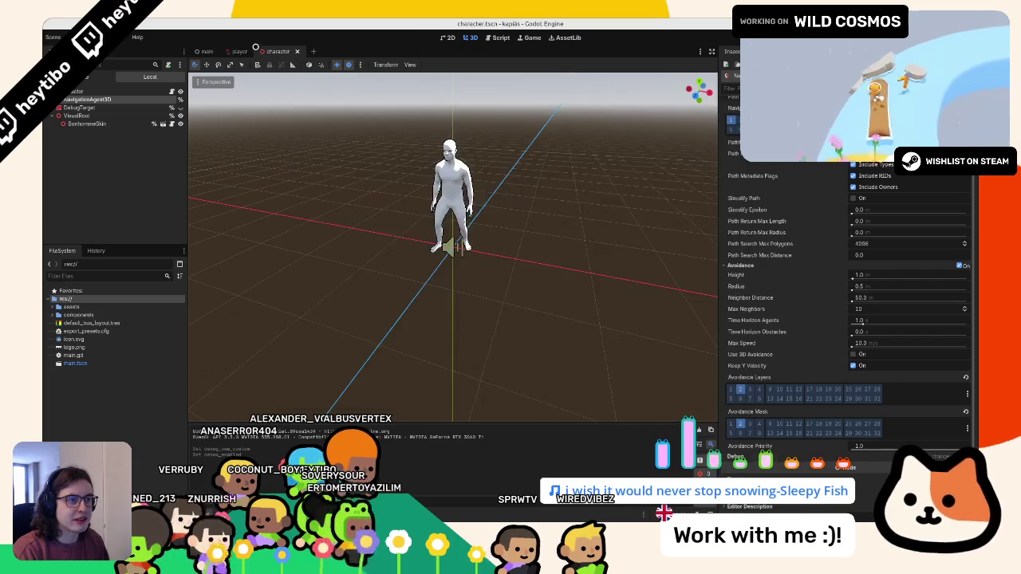
{"action": "left_click", "coordinate": [170, 90]}
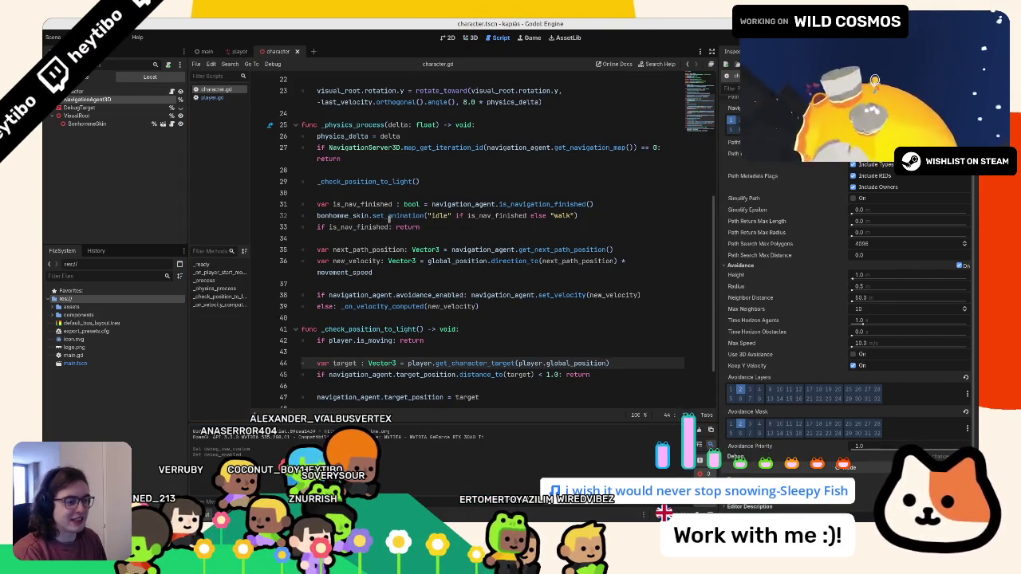
{"action": "scroll", "coordinate": [389, 216], "scroll_direction": "down", "scroll_amount": 2}
{"action": "left_click", "coordinate": [387, 326]}
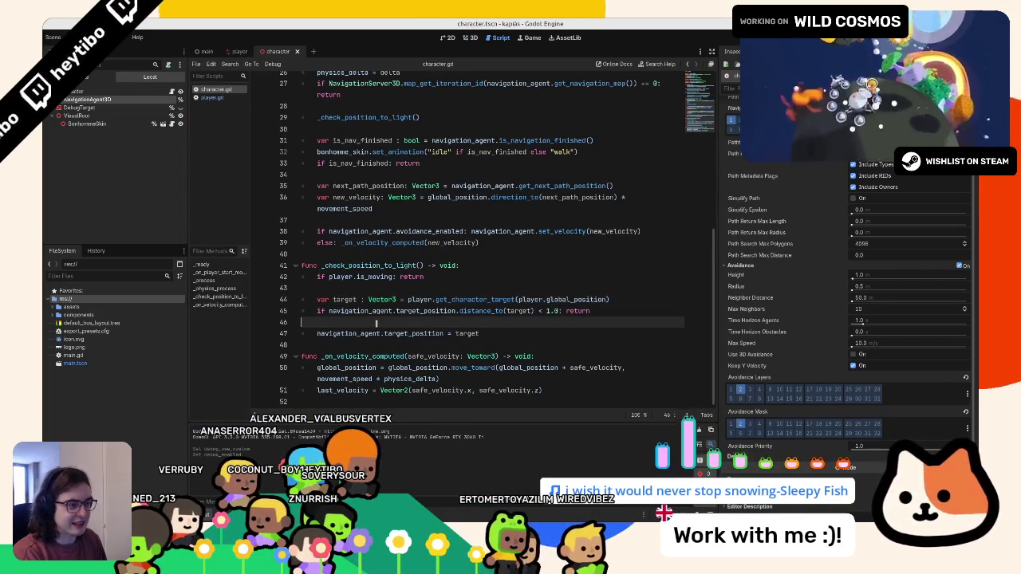
{"action": "scroll", "coordinate": [378, 291], "scroll_direction": "up", "scroll_amount": 3}
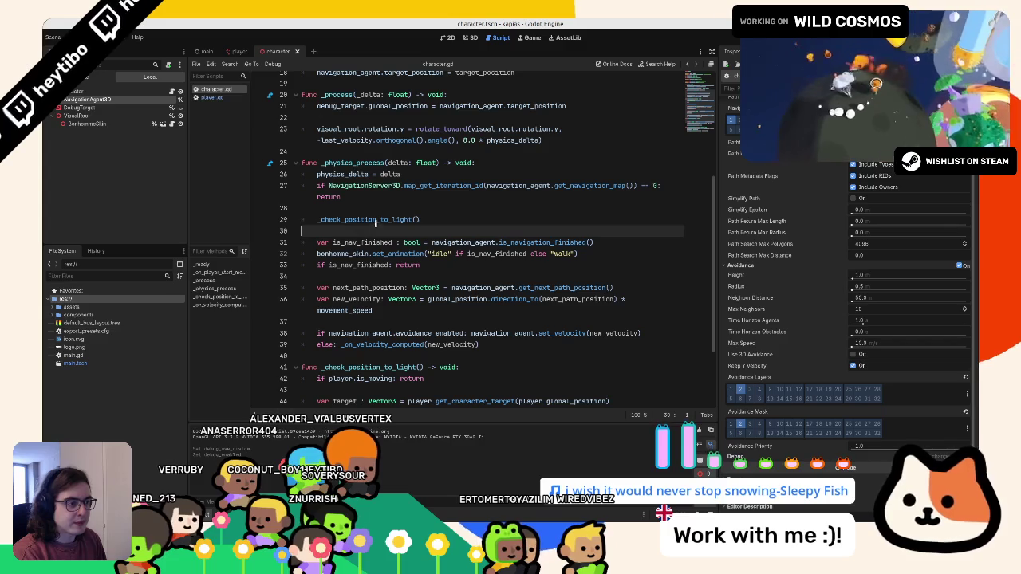
{"action": "left_click", "coordinate": [408, 211]}
{"action": "key", "text": "Return"}
{"action": "key", "text": "Return"}
{"action": "type", "text": "print("}
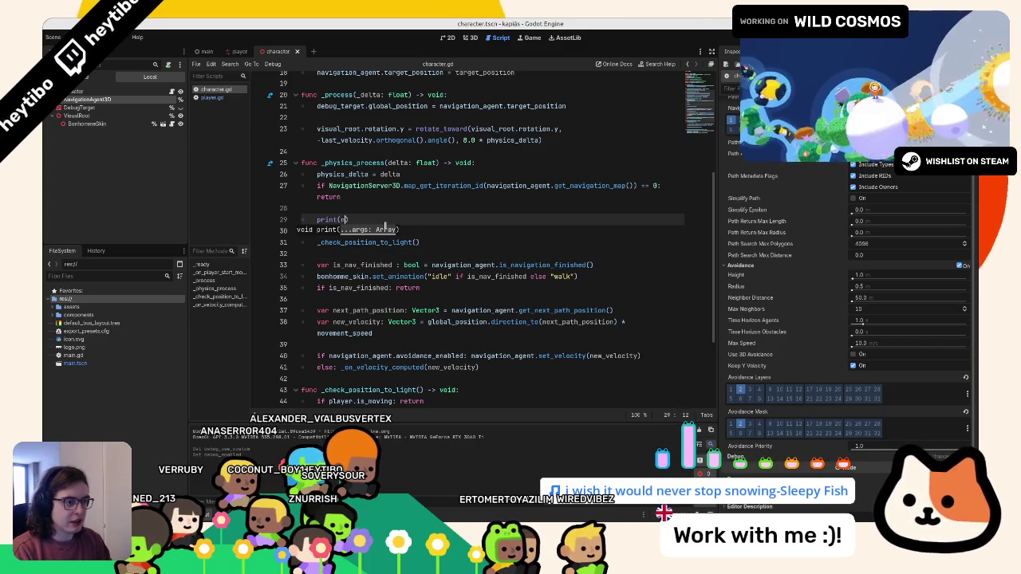
{"action": "type", "text": "avigati"}
{"action": "key", "text": "Return"}
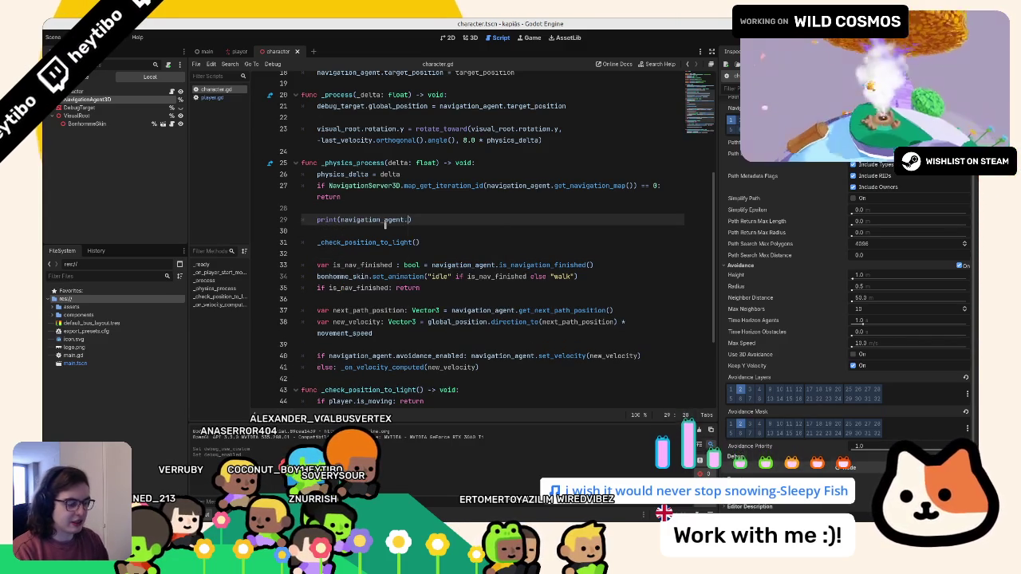
{"action": "type", "text": "reachble("}
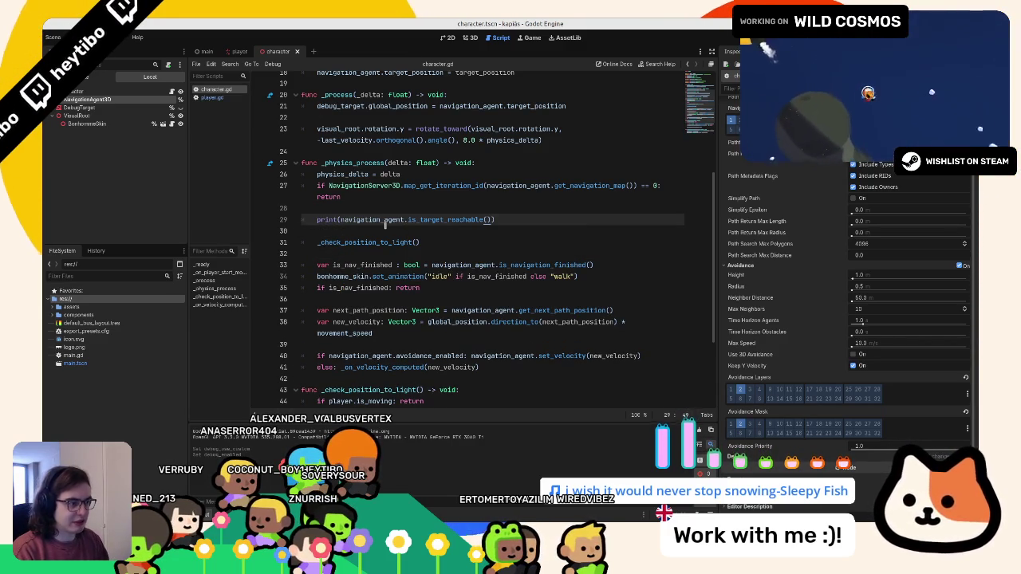
{"action": "key", "text": "F5"}
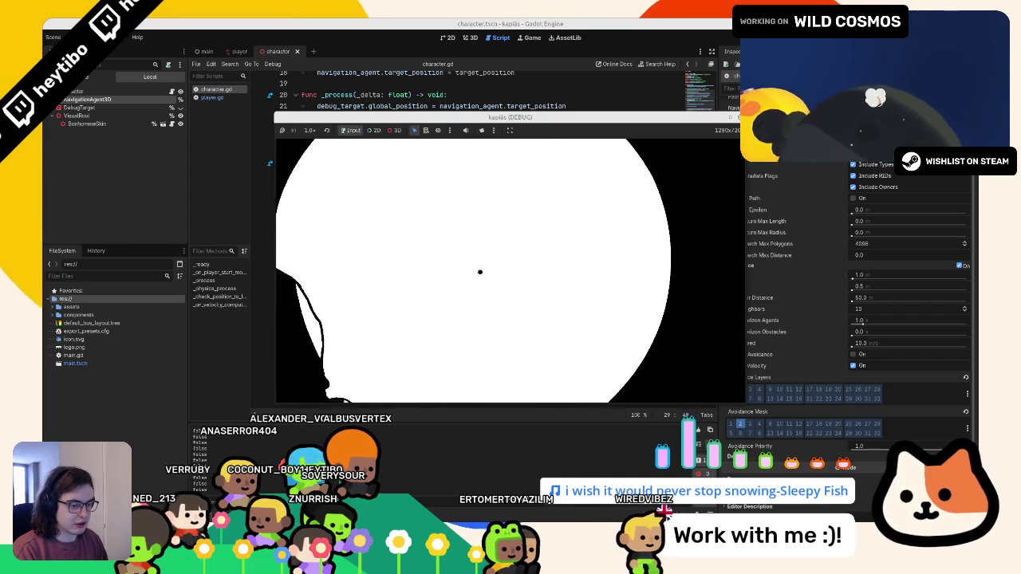
Wrap the reachability print in an is_navigation_finished condition
{"action": "key", "text": "F8"}
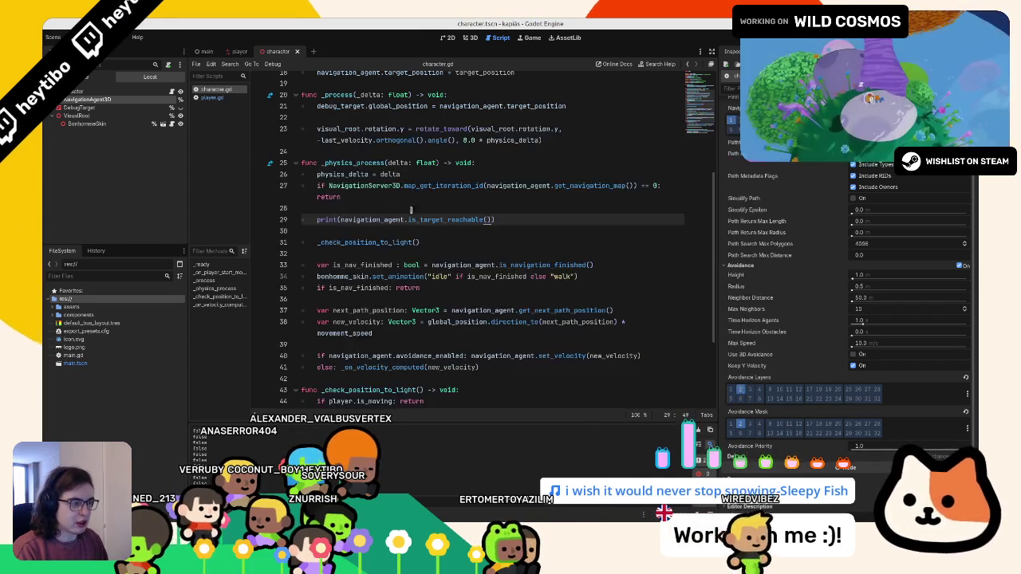
{"action": "left_click_drag", "start_coordinate": [369, 219], "coordinate": [495, 220]}
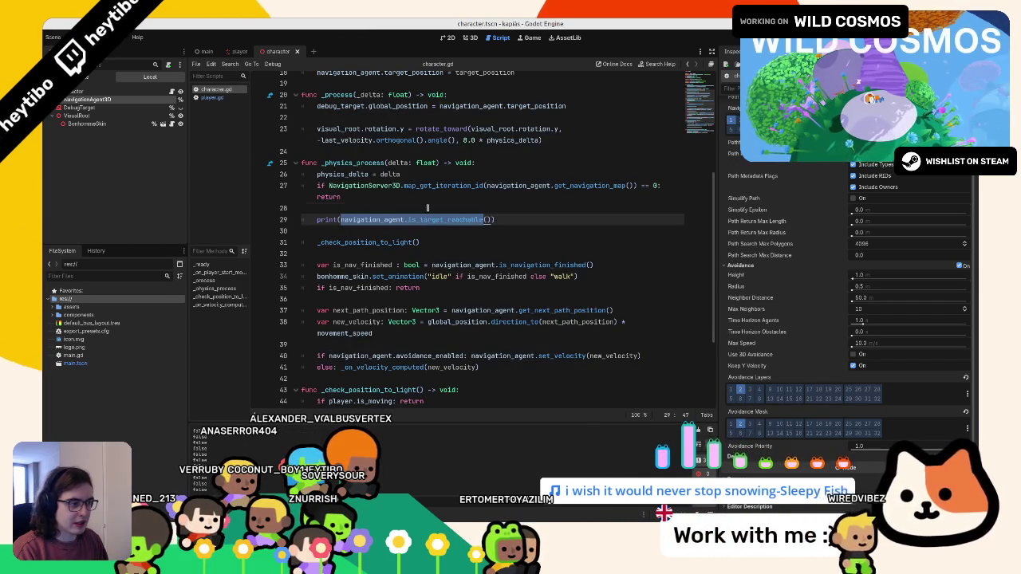
{"action": "left_click", "coordinate": [416, 207]}
{"action": "type", "text": "is_mo"}
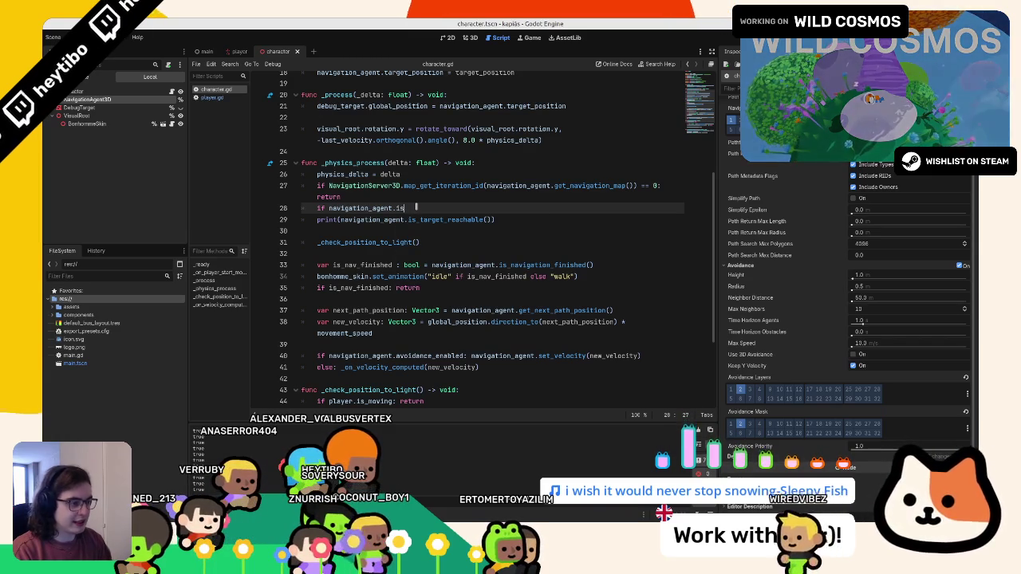
{"action": "key", "text": "Return"}
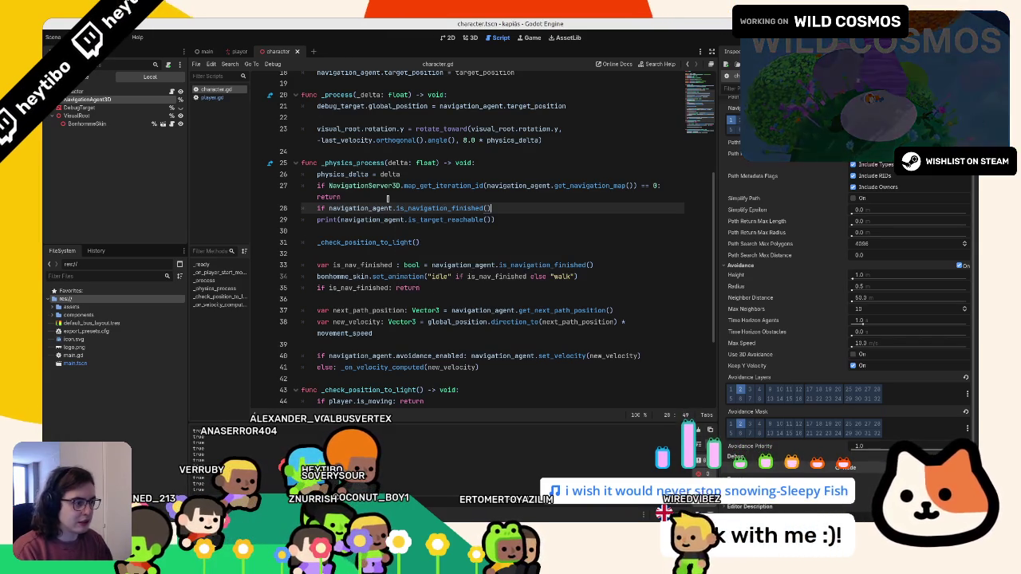
{"action": "key", "text": "Tab"}
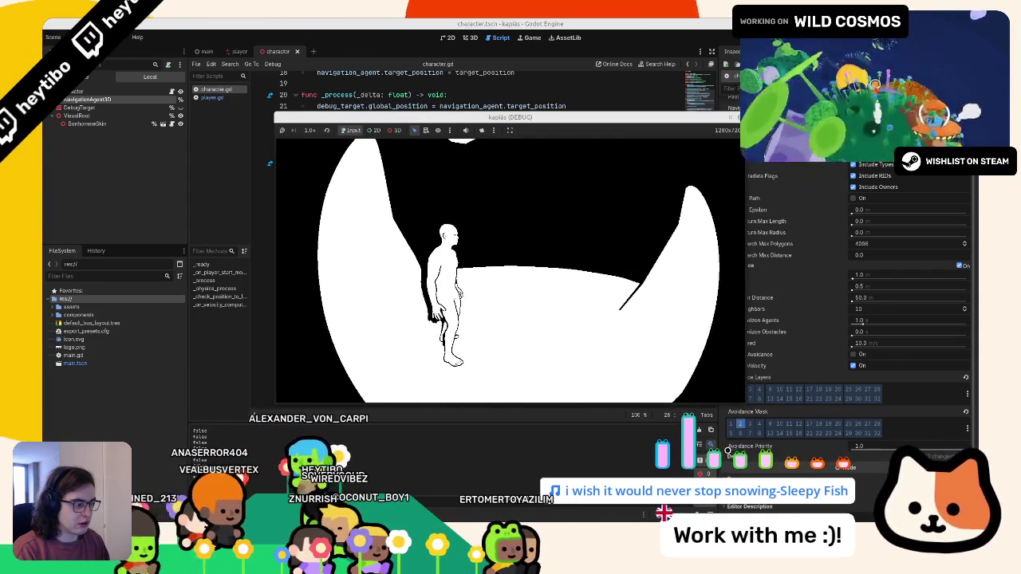
Undo the conditional block edits, redo the last one, and rerun the game
{"action": "key", "text": "F8"}
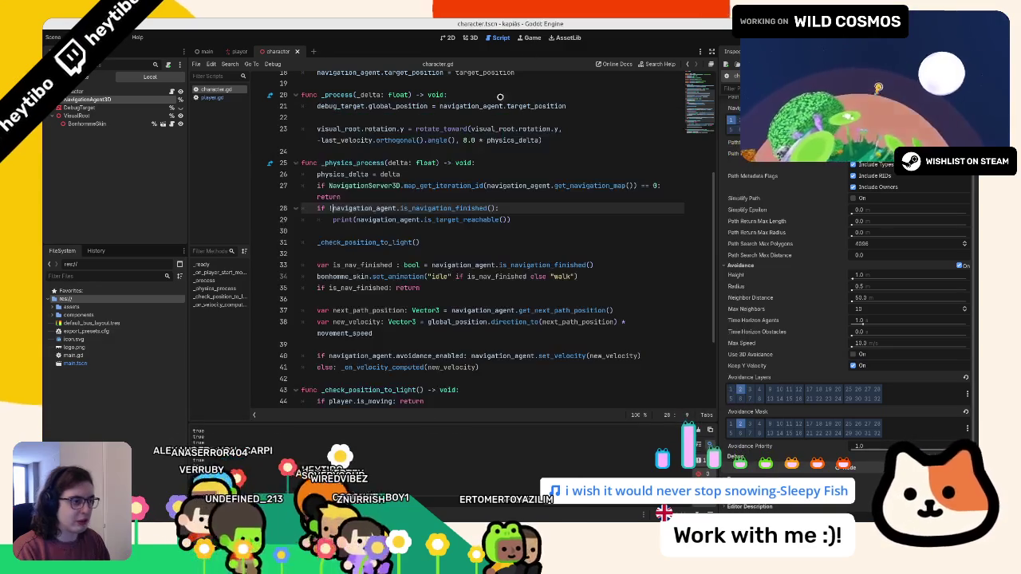
{"action": "left_click_drag", "start_coordinate": [302, 208], "coordinate": [301, 230]}
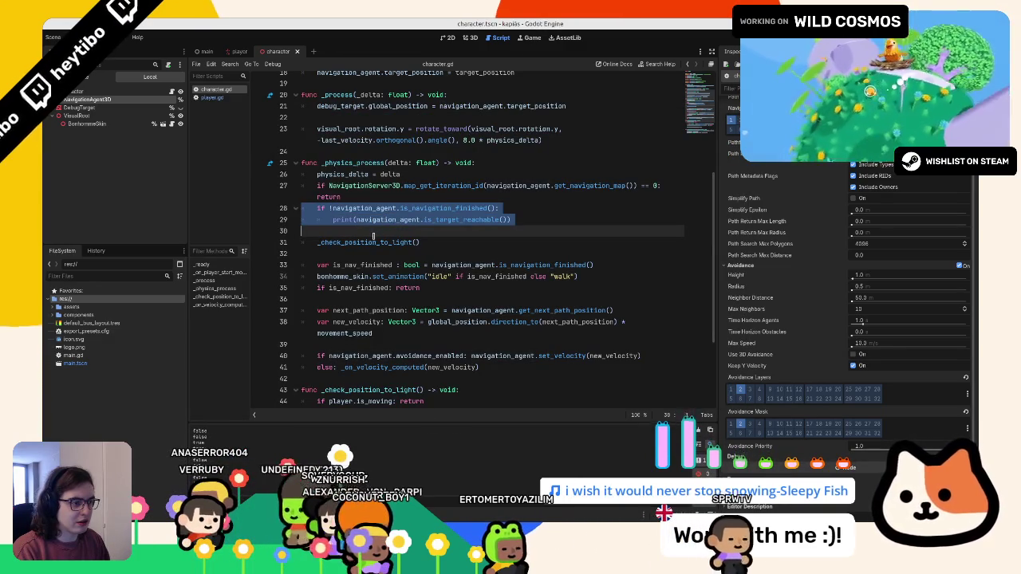
{"action": "key", "text": "ctrl+z"}
{"action": "key", "text": "ctrl+z"}
{"action": "key", "text": "ctrl+z"}
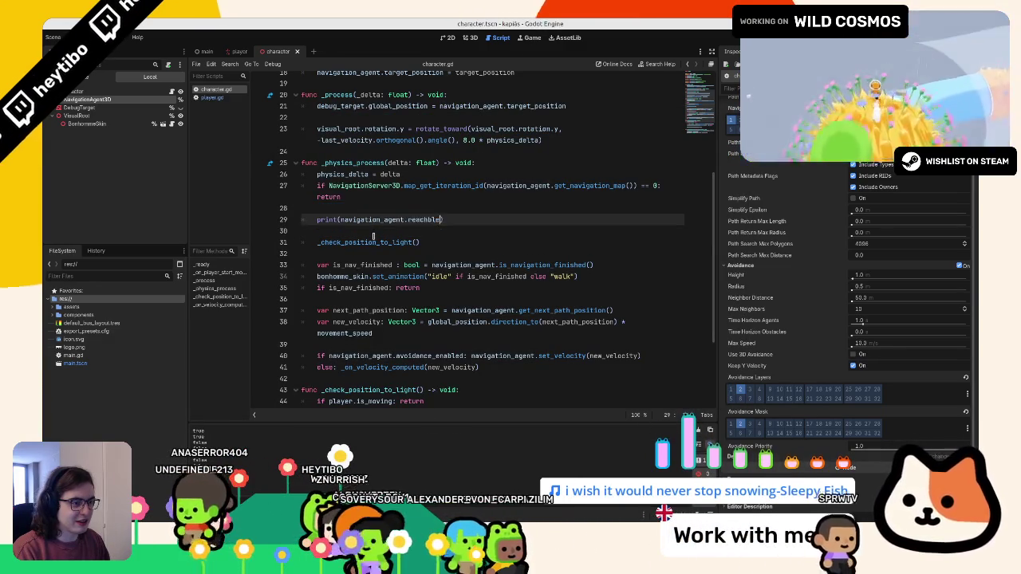
{"action": "key", "text": "ctrl+z"}
{"action": "key", "text": "ctrl+z"}
{"action": "key", "text": "ctrl+z"}
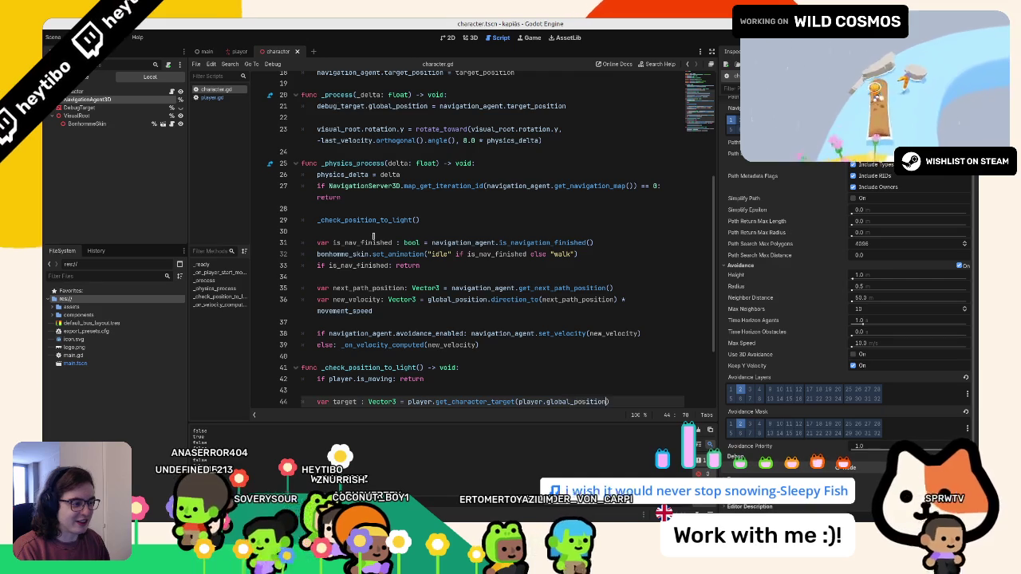
{"action": "key", "text": "ctrl+z"}
{"action": "key", "text": "ctrl+shift+z"}
{"action": "key", "text": "F5"}
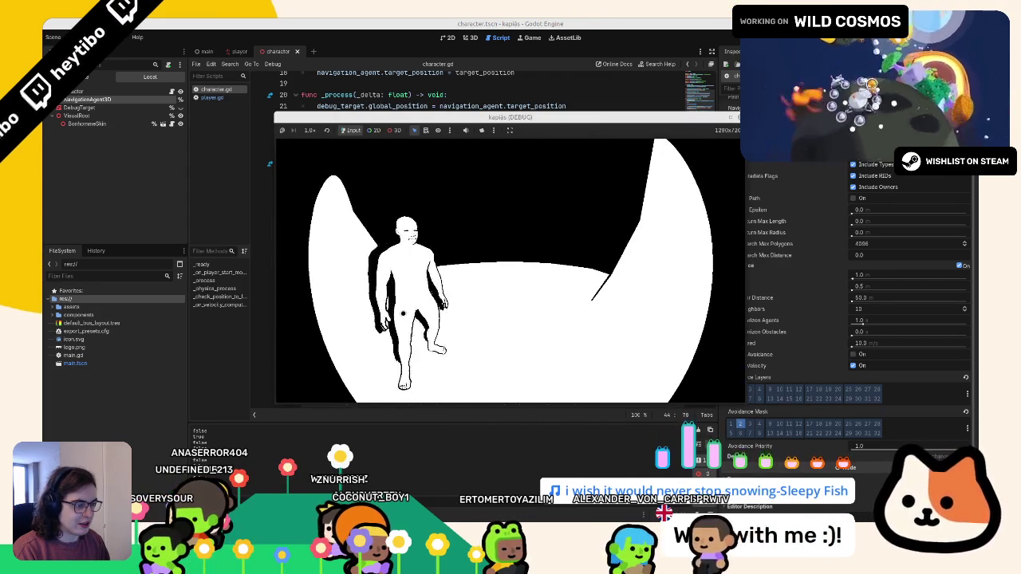
Re-enter the print under 'if !navigation_agent.is_navigation_finished()', test with a walk target, then delete it
{"action": "left_click", "coordinate": [472, 22]}
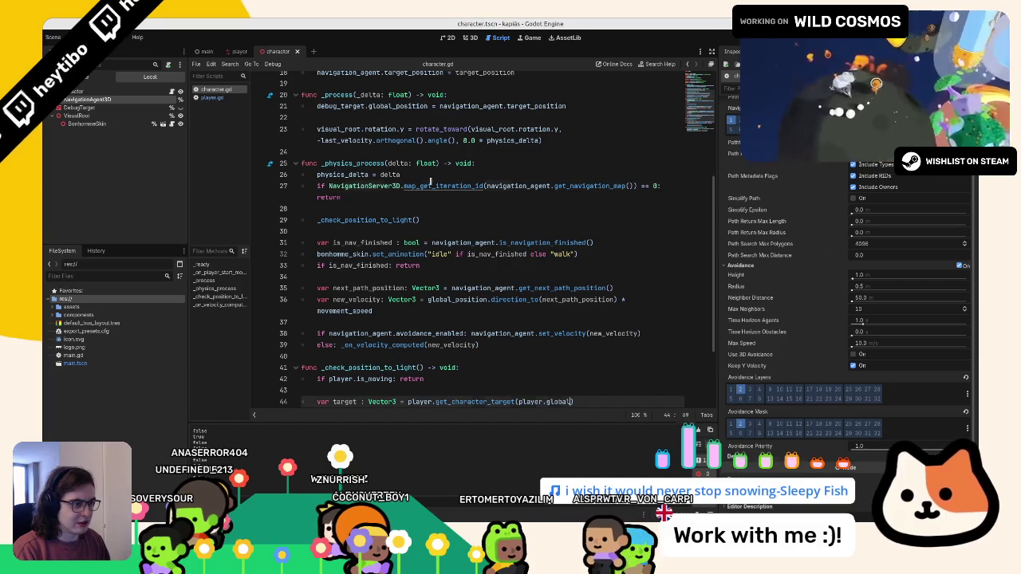
{"action": "left_click", "coordinate": [415, 209]}
{"action": "key", "text": "Return"}
{"action": "type", "text": "print(navigation_agent.is_target_reachable())"}
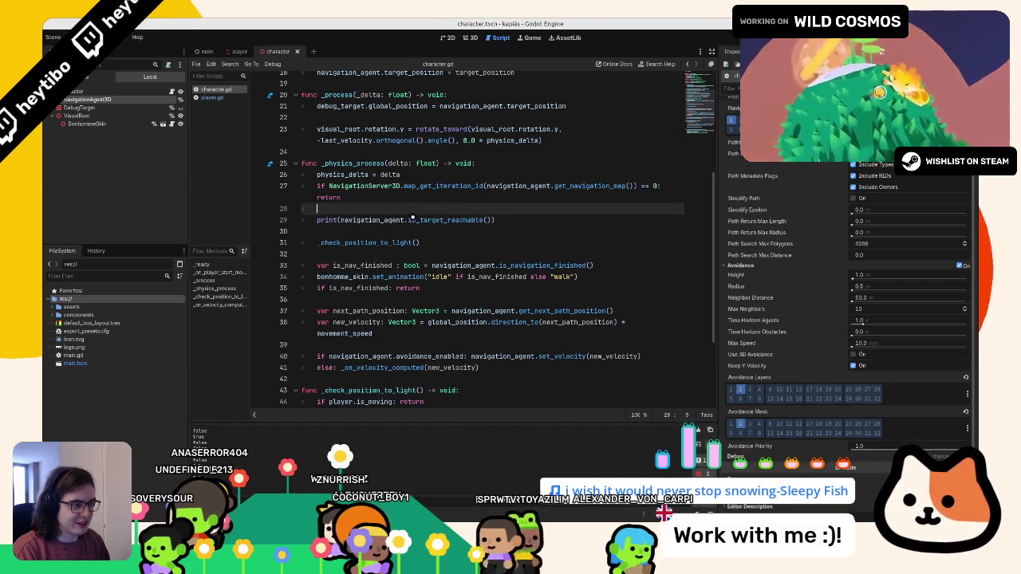
{"action": "type", "text": "if !navigation_agent.is_navigation_finished():"}
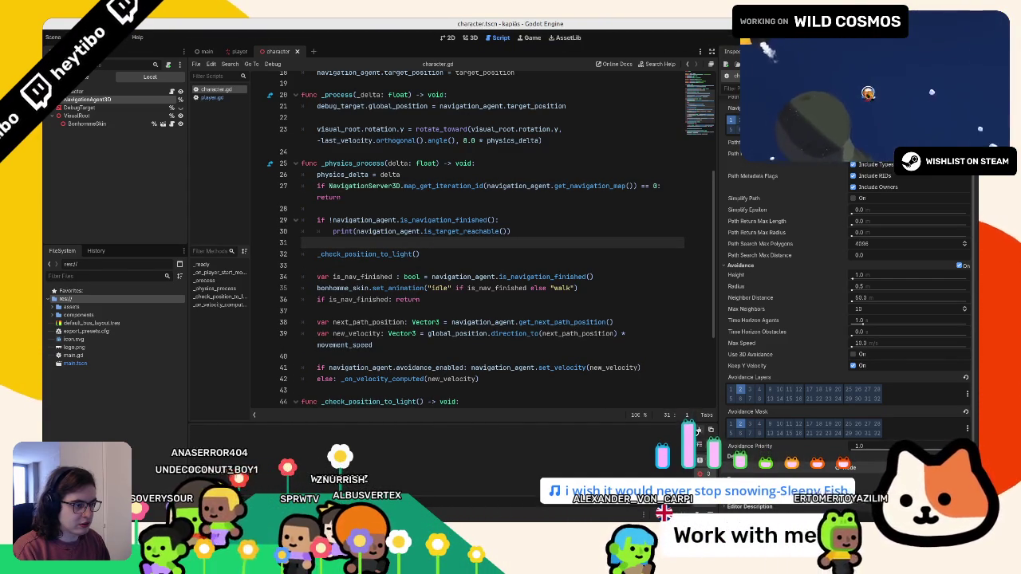
{"action": "key", "text": "F5"}
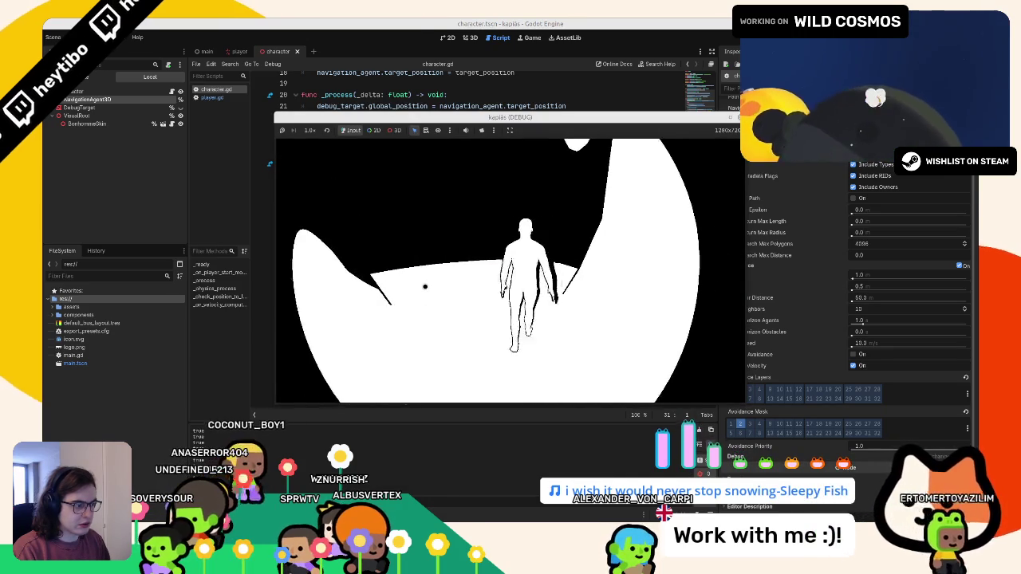
{"action": "left_click", "coordinate": [467, 348]}
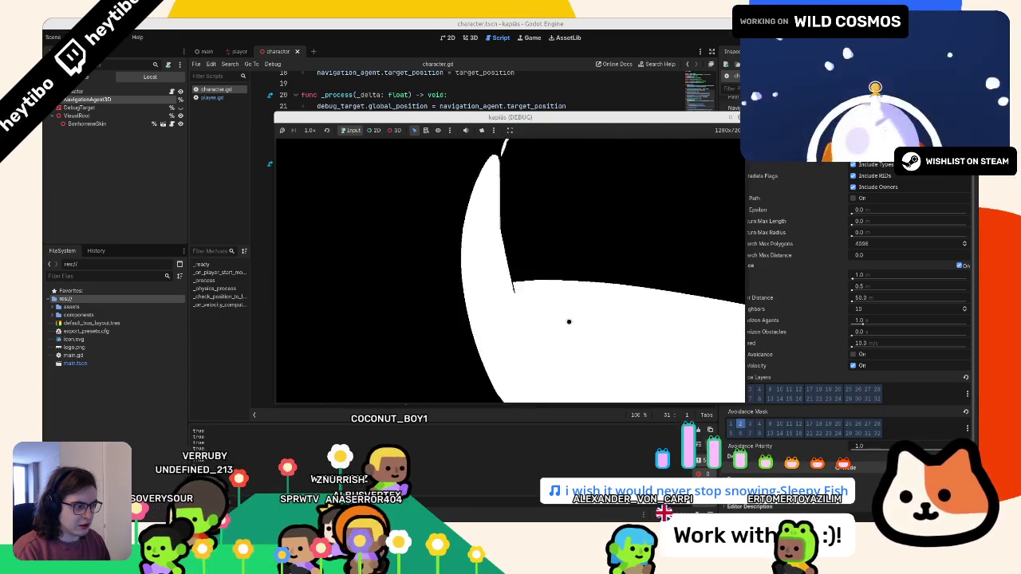
{"action": "key", "text": "F8"}
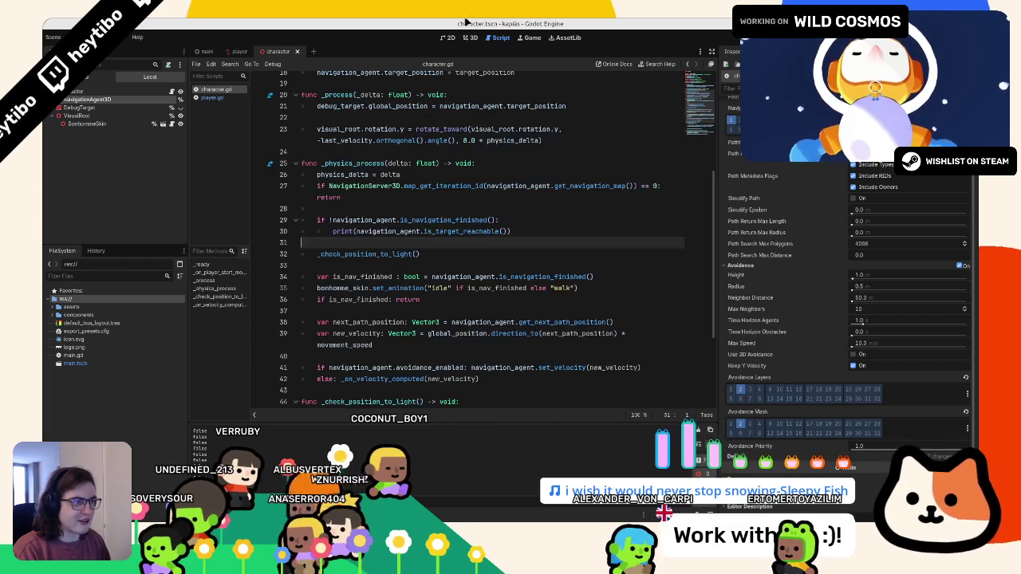
{"action": "key", "text": "Left"}
{"action": "key", "text": "ctrl+BackSpace"}
{"action": "key", "text": "ctrl+BackSpace"}
{"action": "key", "text": "ctrl+BackSpace"}
Finish deleting the debug lines, glance at player.gd, and restore the conditional print in character.gd
{"action": "key", "text": "BackSpace"}
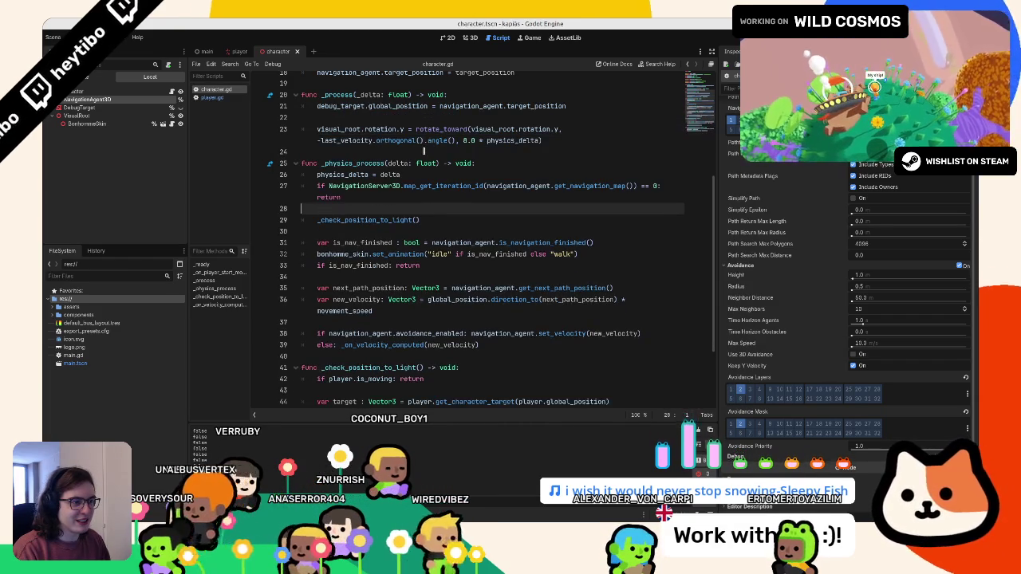
{"action": "left_click", "coordinate": [590, 401]}
{"action": "scroll", "coordinate": [430, 151], "scroll_direction": "down", "scroll_amount": 3}
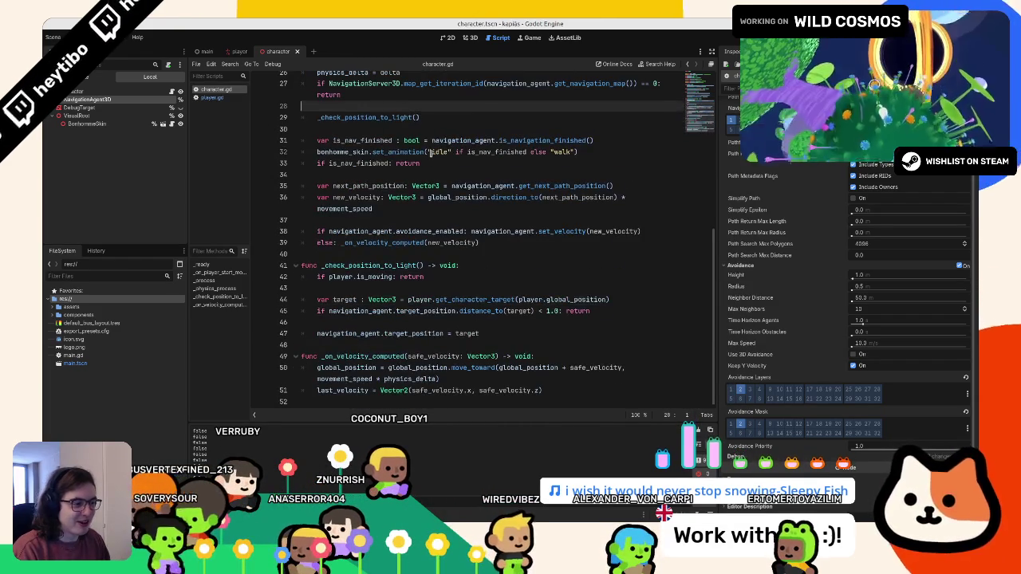
{"action": "left_click", "coordinate": [213, 96]}
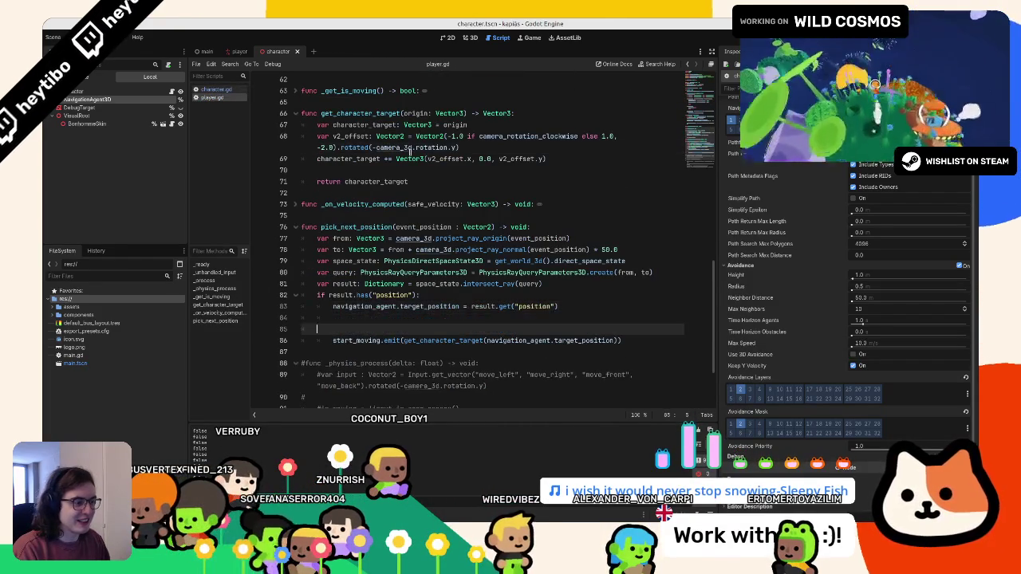
{"action": "key", "text": "alt+Left"}
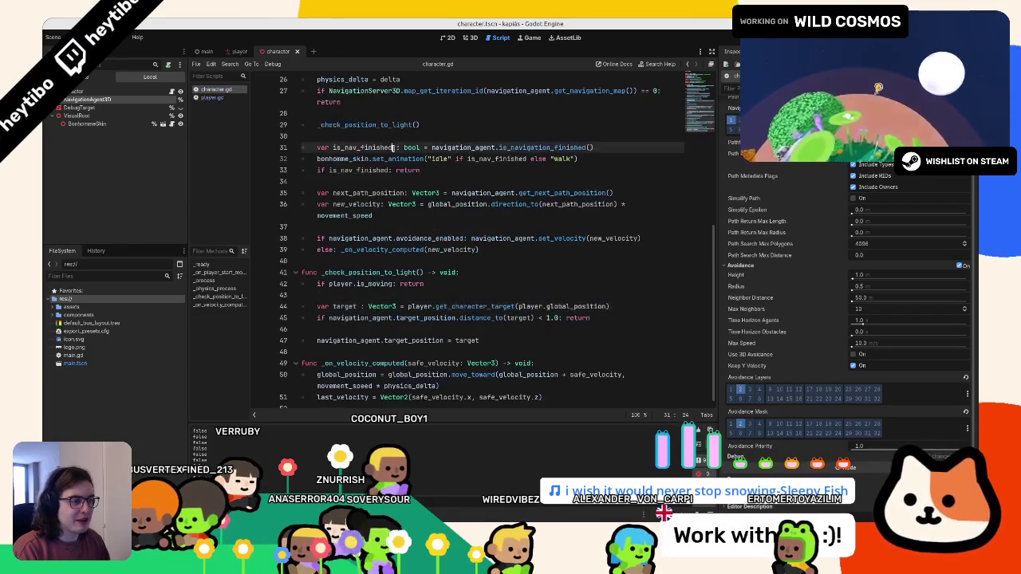
{"action": "type", "text": "print(navigation_agent"}
{"action": "key", "text": "ctrl+z"}
{"action": "key", "text": "ctrl+z"}
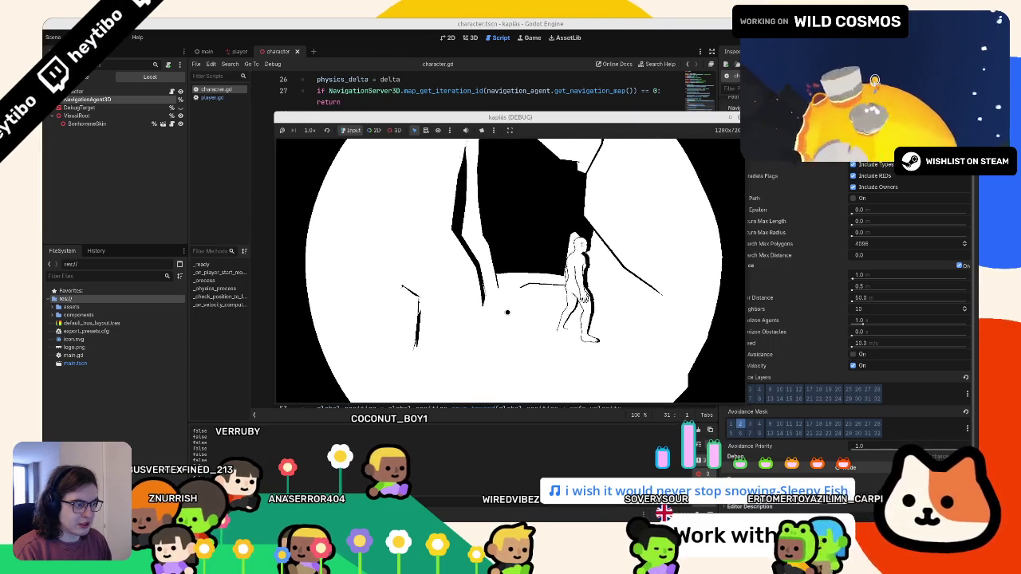
Close the game and undo the reachability debug print in character.gd before opening player.gd
{"action": "key", "text": "F8"}
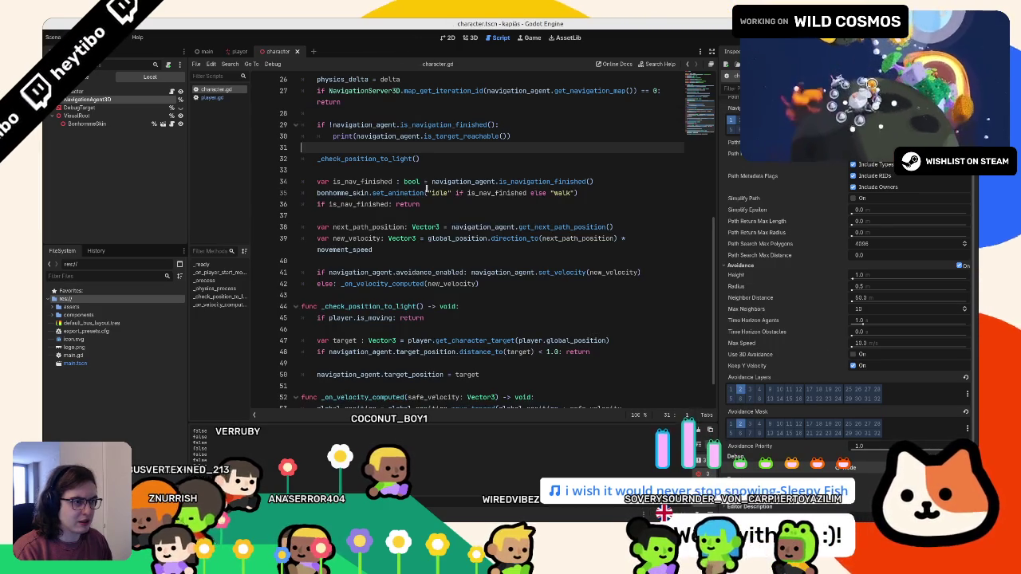
{"action": "scroll", "coordinate": [427, 188], "scroll_direction": "up", "scroll_amount": 2}
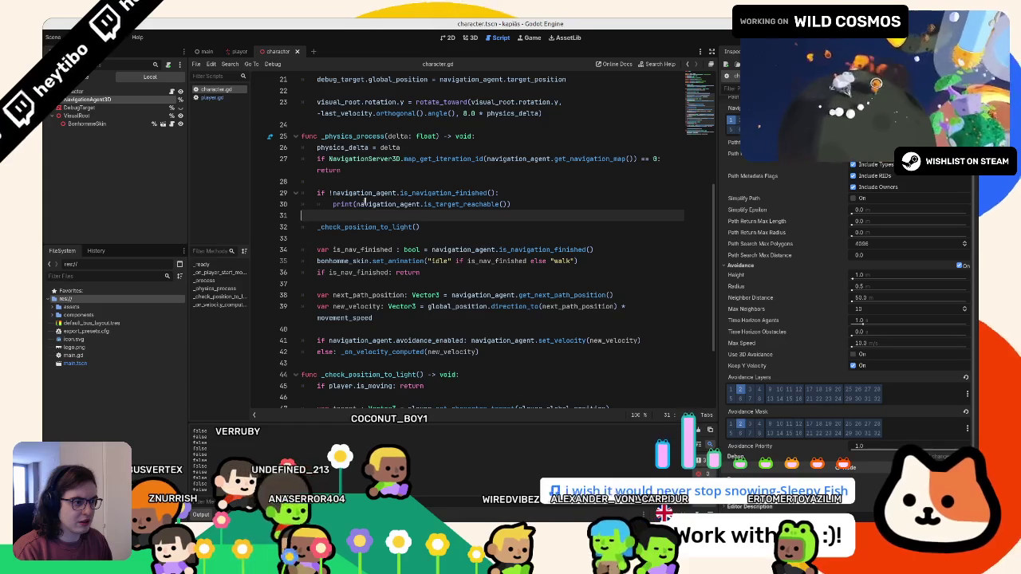
{"action": "left_click", "coordinate": [451, 204]}
{"action": "double_click", "coordinate": [444, 193]}
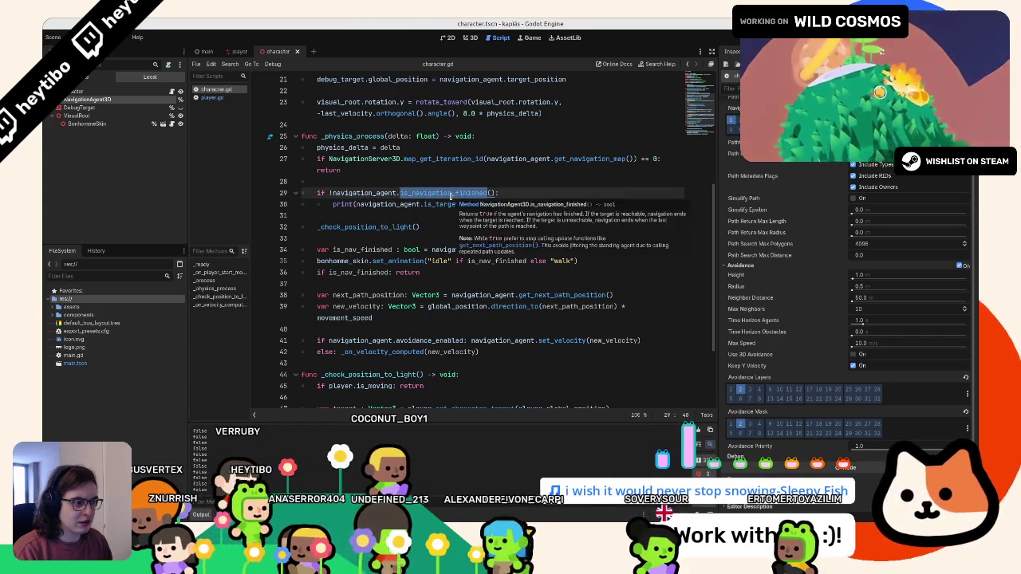
{"action": "double_click", "coordinate": [368, 250]}
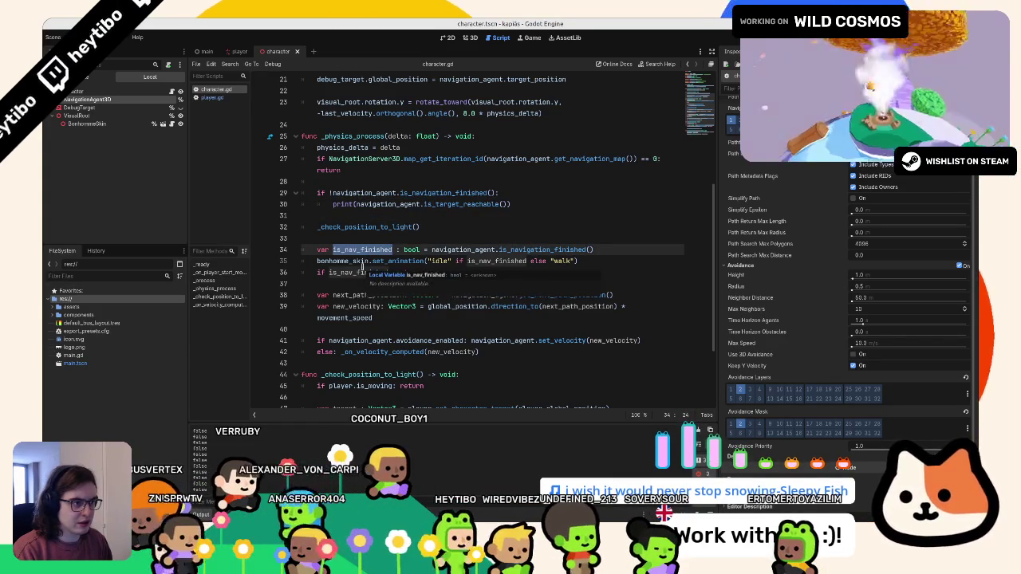
{"action": "key", "text": "ctrl+z"}
{"action": "key", "text": "ctrl+z"}
{"action": "key", "text": "ctrl+z"}
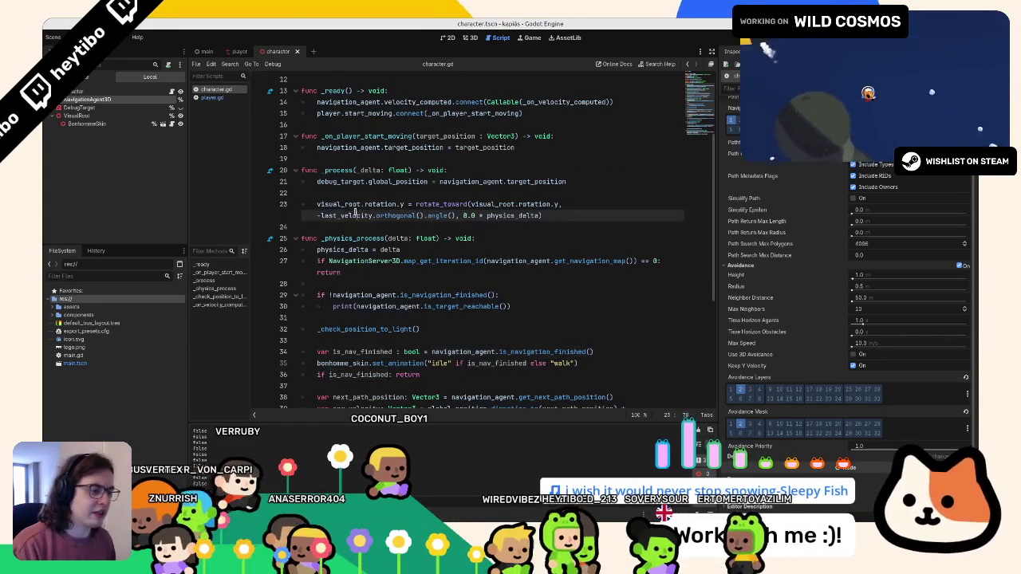
{"action": "key", "text": "ctrl+z"}
{"action": "key", "text": "ctrl+z"}
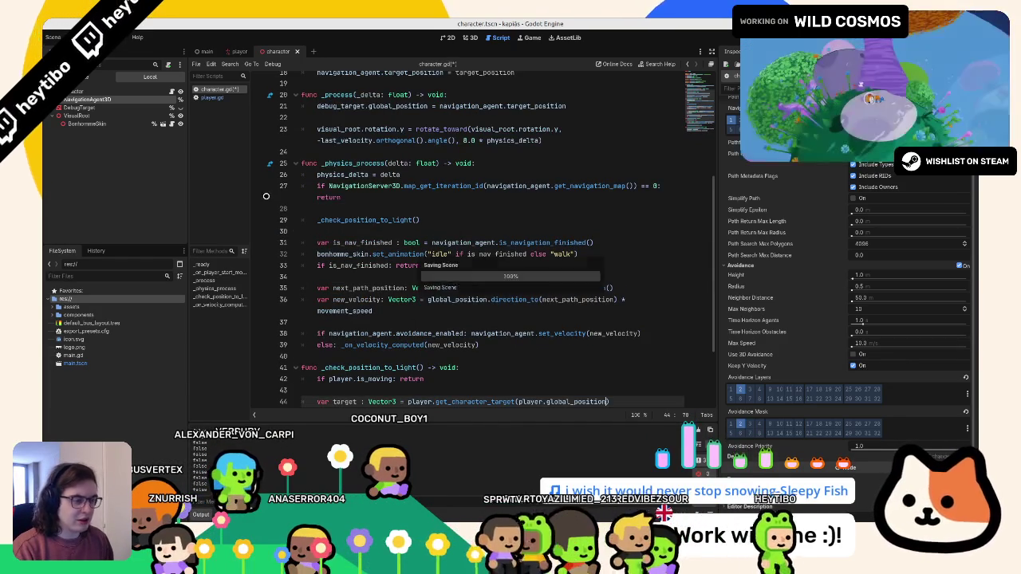
{"action": "left_click", "coordinate": [212, 98]}
Undo the blank lines above start_moving.emit in player.gd and close the test run
{"action": "key", "text": "ctrl+z"}
{"action": "key", "text": "ctrl+z"}
{"action": "key", "text": "ctrl+z"}
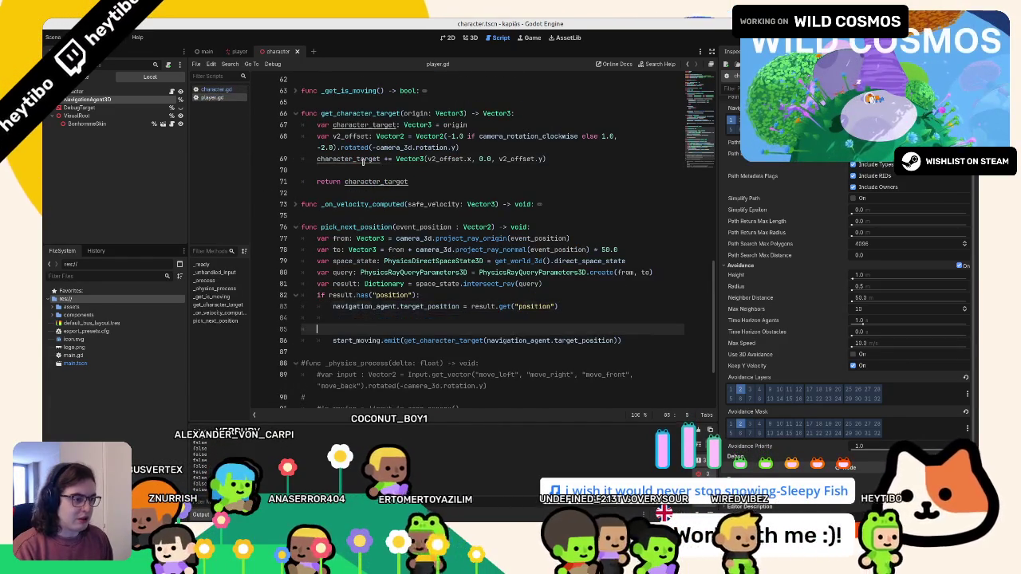
{"action": "key", "text": "ctrl+z"}
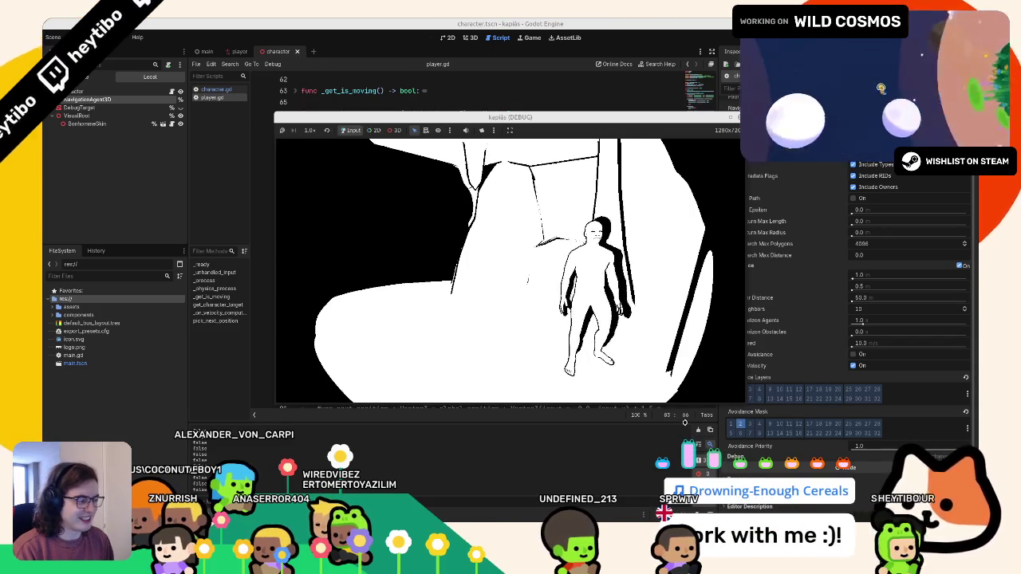
{"action": "key", "text": "alt+Tab"}
{"action": "key", "text": "alt+Tab"}
{"action": "key", "text": "alt+Tab"}
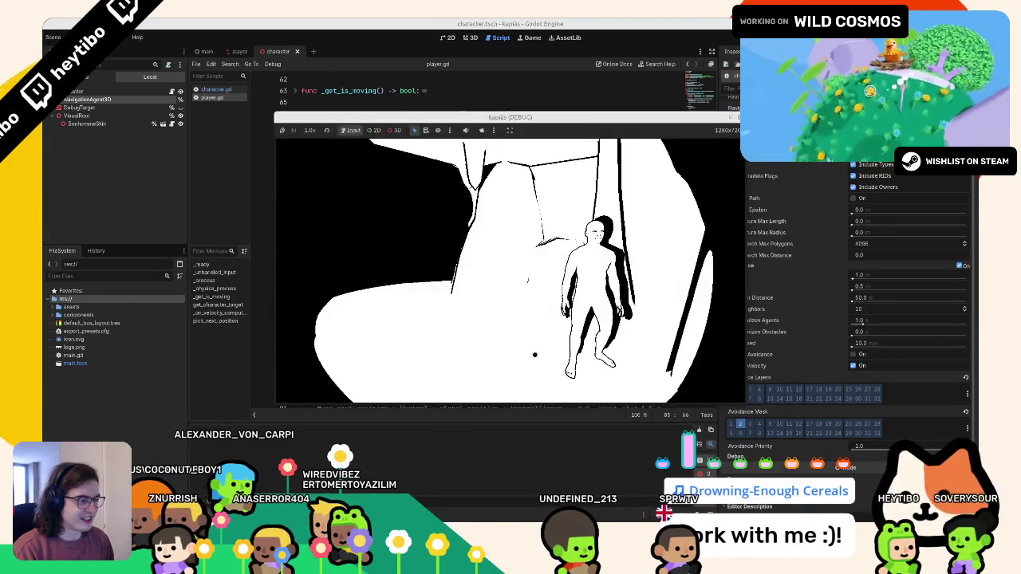
{"action": "scroll", "coordinate": [456, 198], "scroll_direction": "up", "scroll_amount": 3}
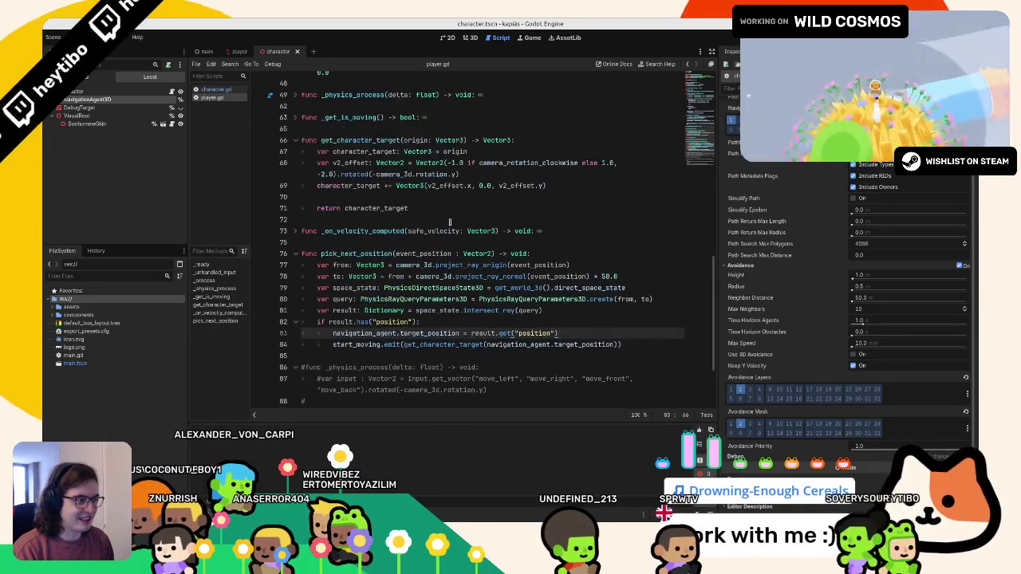
{"action": "scroll", "coordinate": [500, 319], "scroll_direction": "up", "scroll_amount": 10}
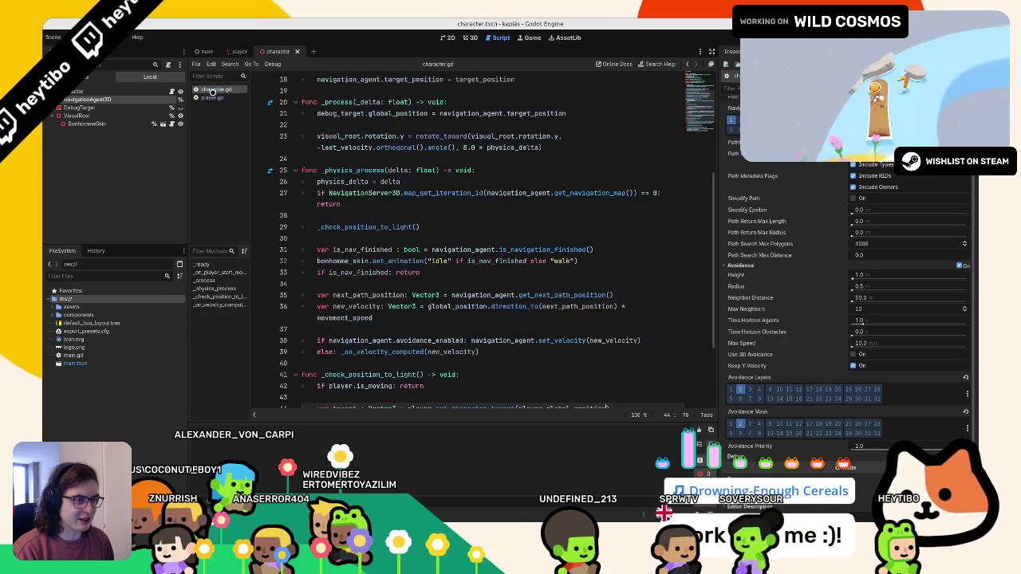
{"action": "scroll", "coordinate": [500, 320], "scroll_direction": "down", "scroll_amount": 3}
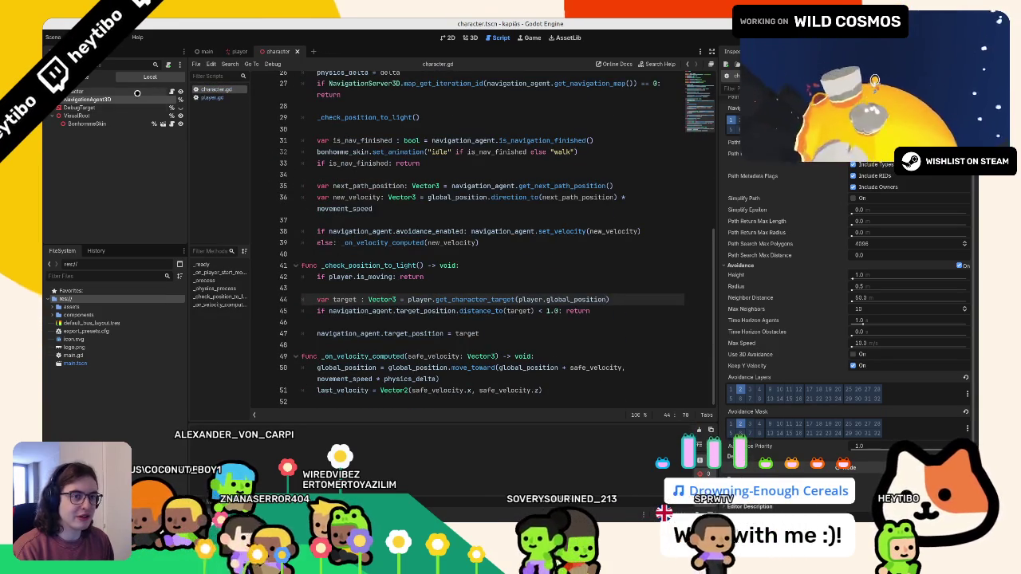
Collapse the NavigationAgent3D Avoidance section, playtest NPC movement, then switch to the Kanboard browser
{"action": "scroll", "coordinate": [781, 323], "scroll_direction": "down", "scroll_amount": 2}
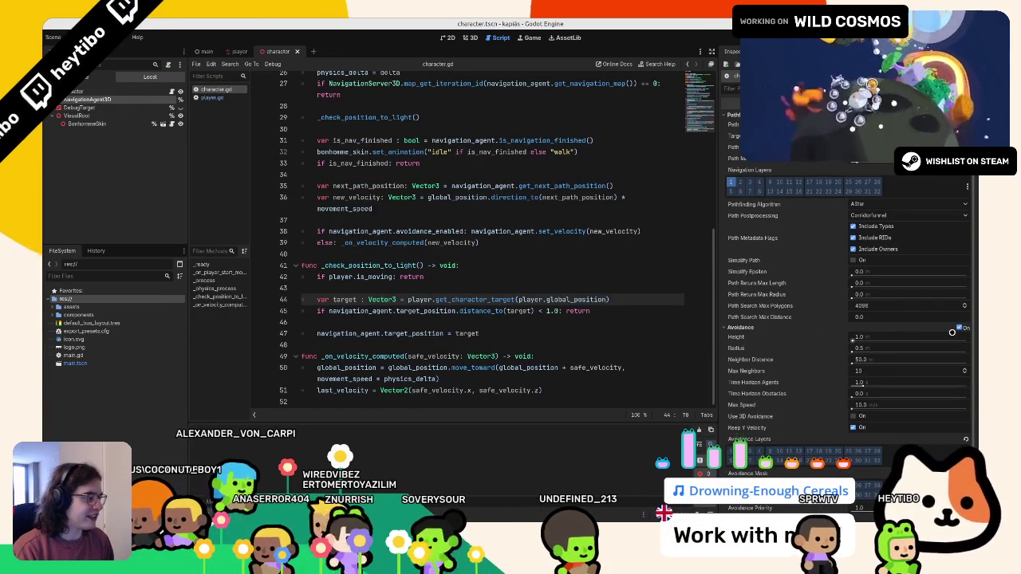
{"action": "left_click", "coordinate": [730, 244]}
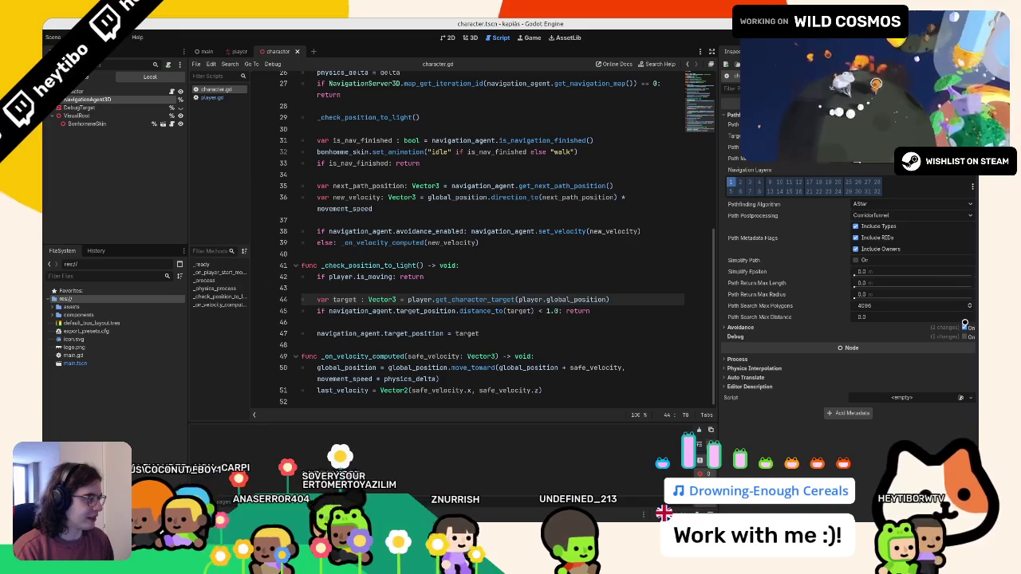
{"action": "key", "text": "F5"}
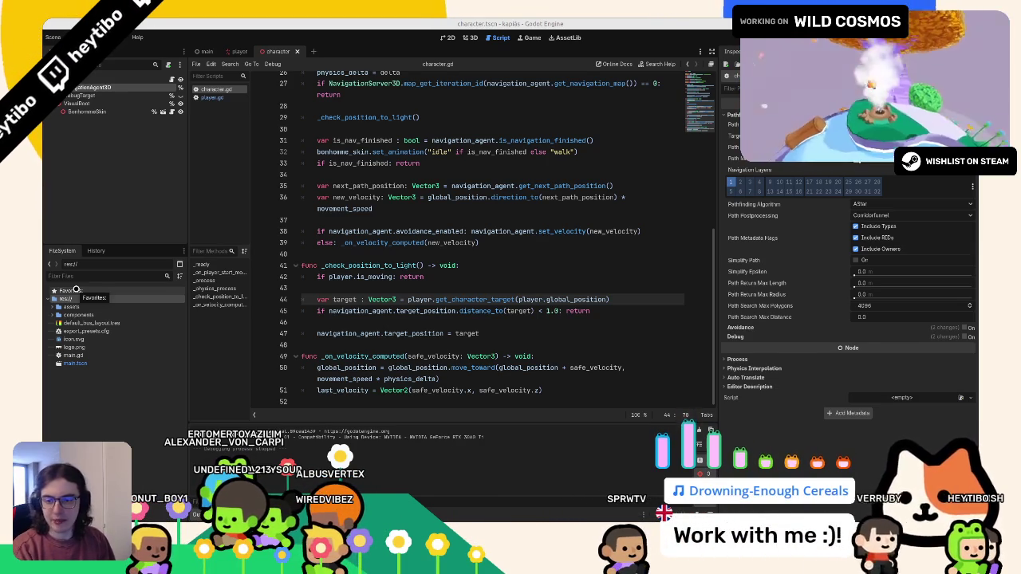
{"action": "key", "text": "alt+Tab"}
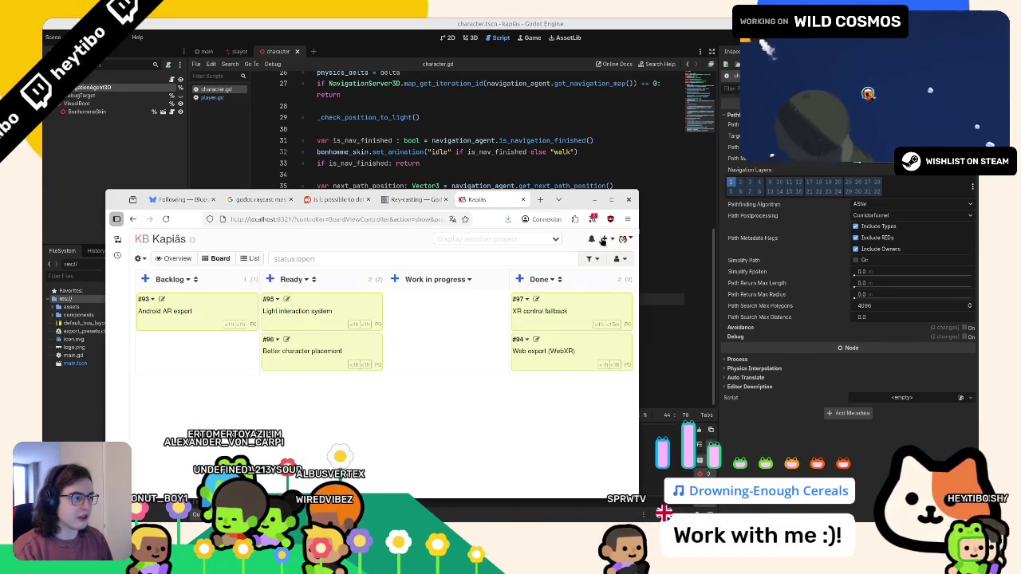
Maximize the browser and drag card #96 'Better character placement' from Ready to Done
{"action": "left_click", "coordinate": [610, 200]}
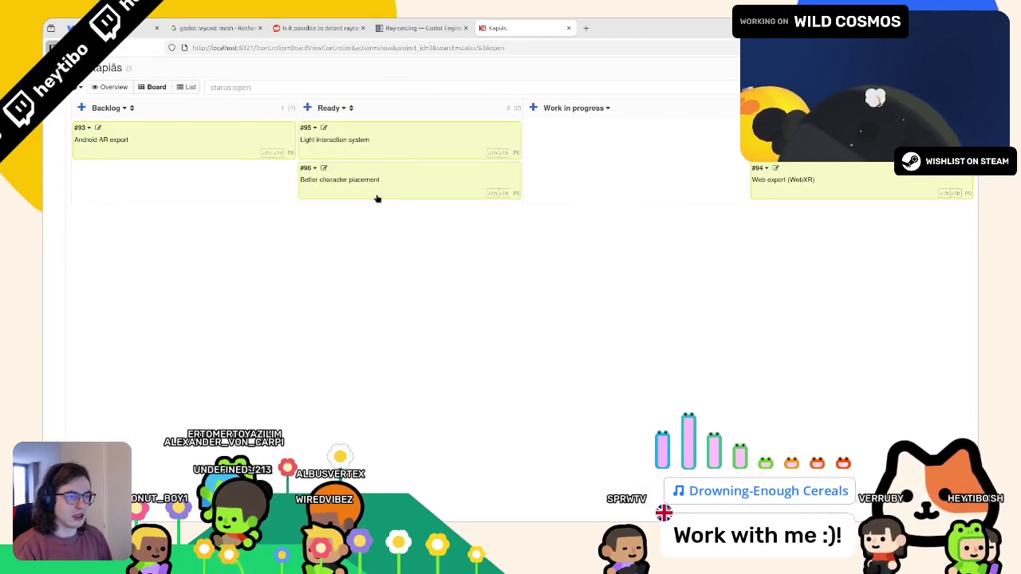
{"action": "left_click_drag", "start_coordinate": [377, 198], "coordinate": [830, 151]}
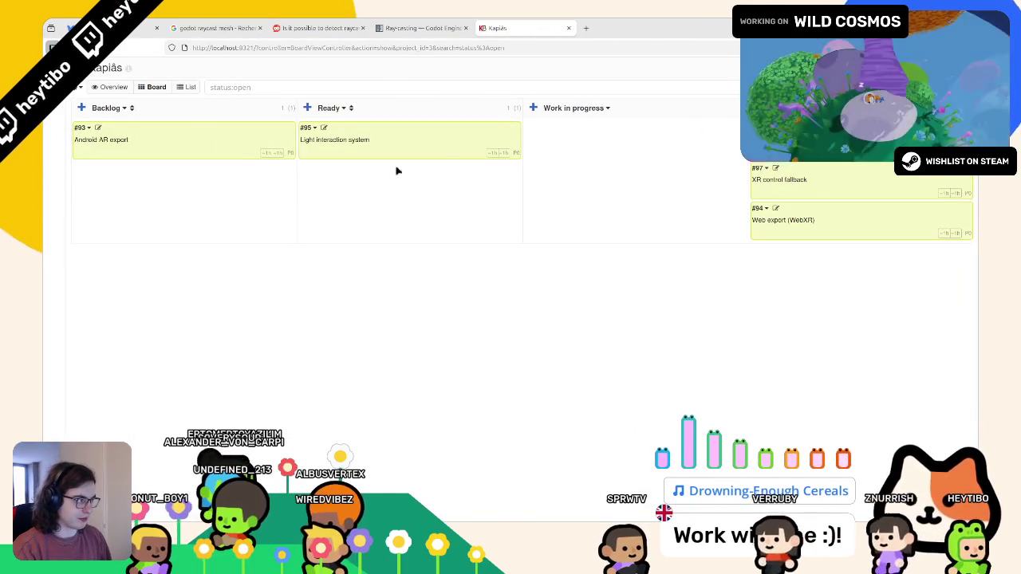
{"action": "key", "text": "alt+Tab"}
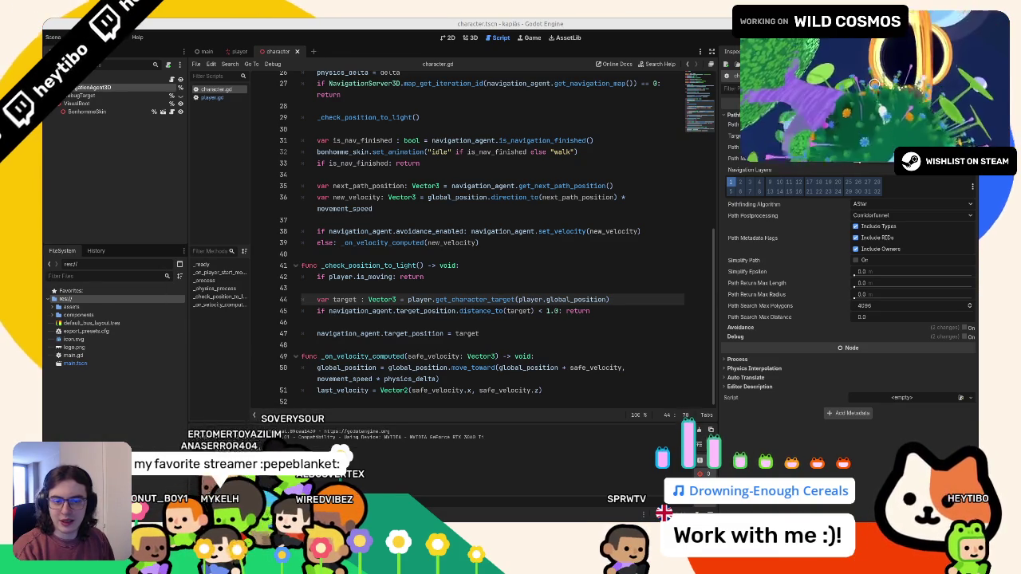
Commit with message 'update: better character placement', check git status, then relaunch the game in Godot
{"action": "key", "text": "alt+Tab"}
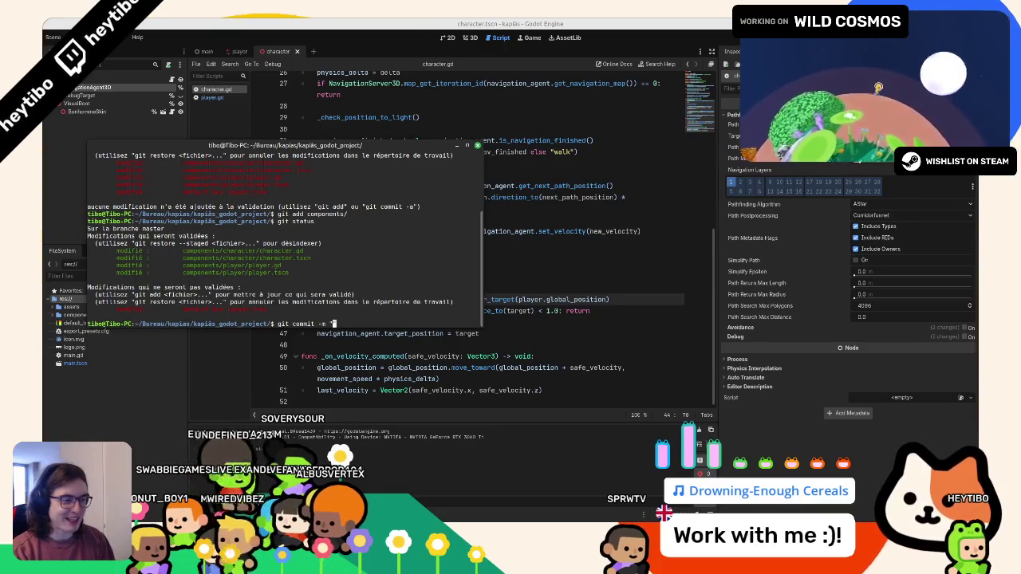
{"action": "type", "text": "add:"}
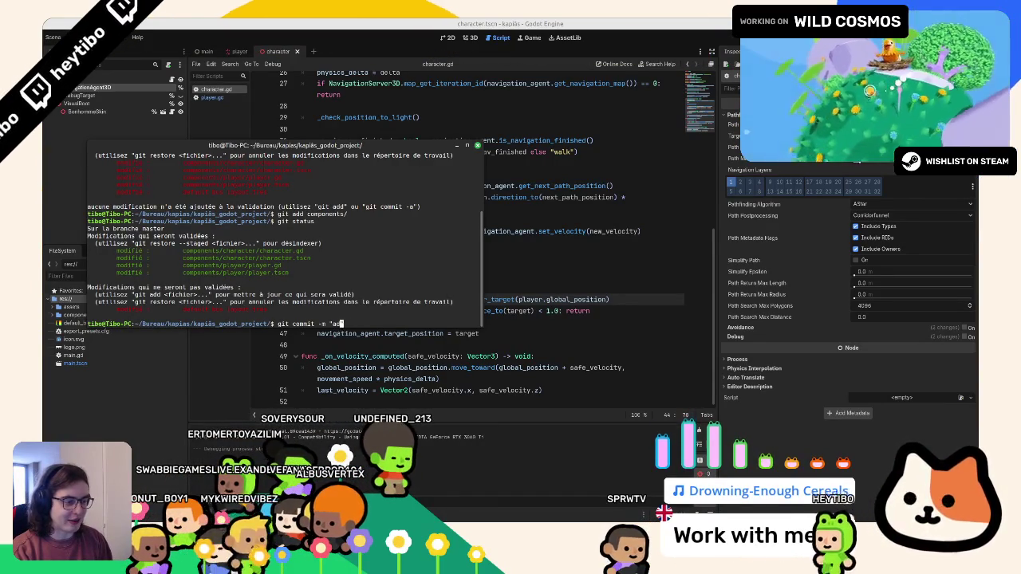
{"action": "key", "text": "BackSpace"}
{"action": "key", "text": "BackSpace"}
{"action": "type", "text": "update: bette"}
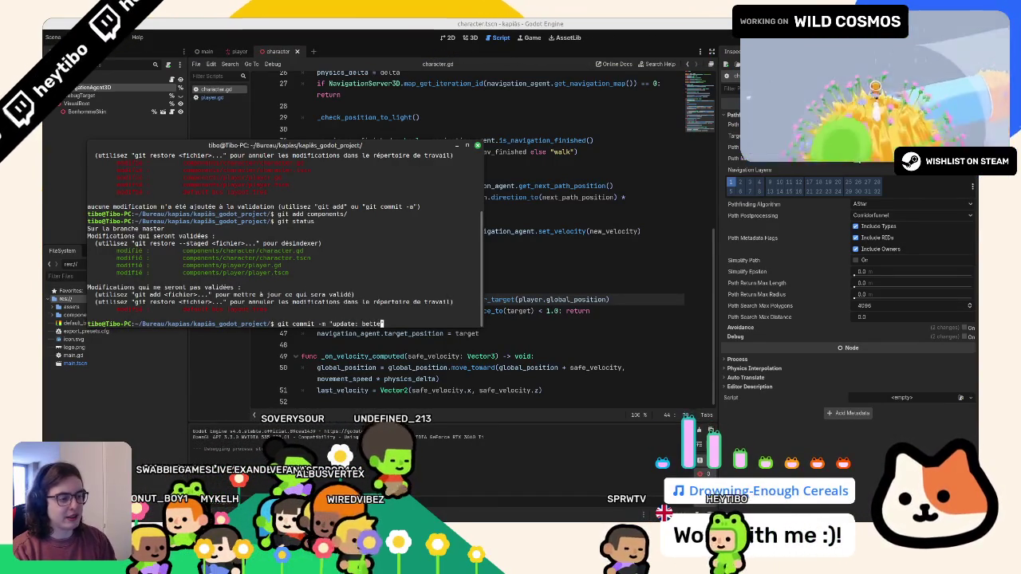
{"action": "type", "text": "r character placement\""}
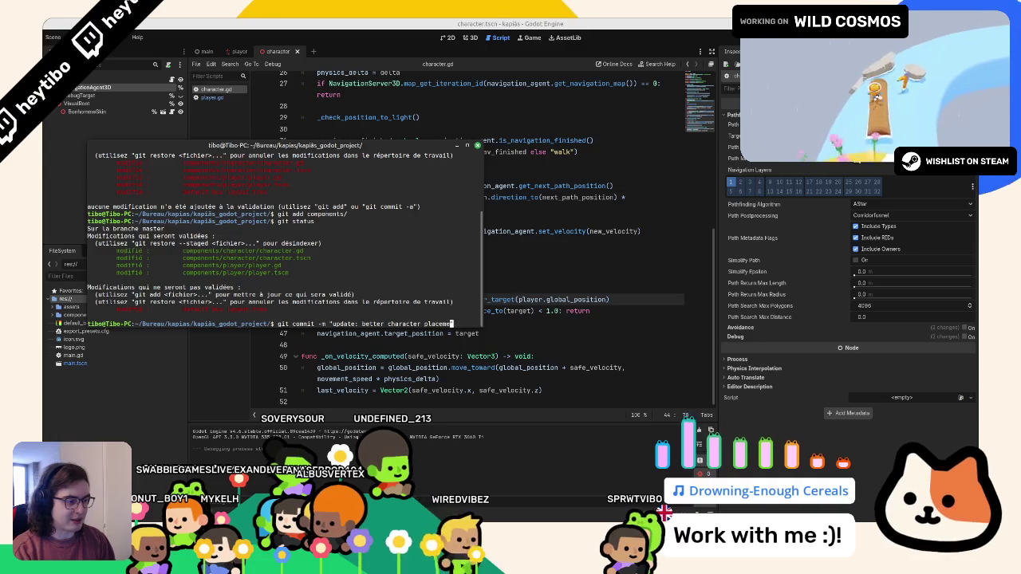
{"action": "key", "text": "Return"}
{"action": "type", "text": "git status"}
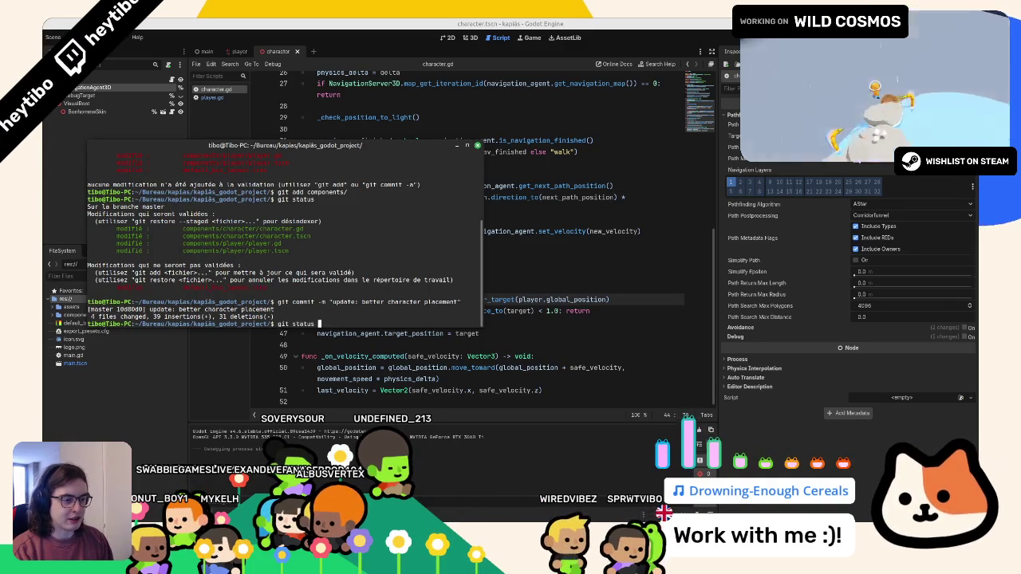
{"action": "key", "text": "Return"}
{"action": "key", "text": "ctrl+l"}
{"action": "left_click", "coordinate": [425, 60]}
{"action": "key", "text": "F5"}
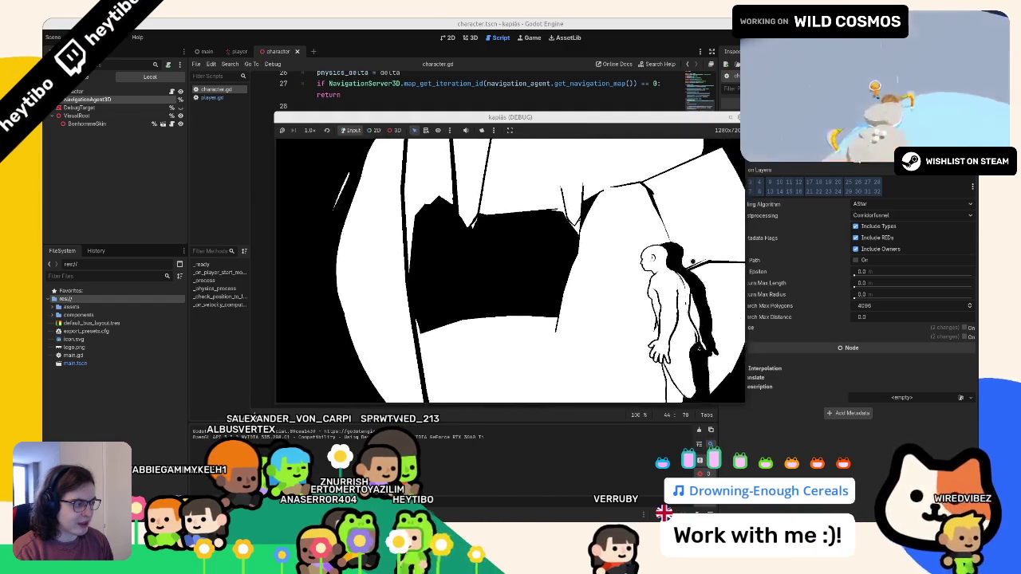
Close the game, widen the code area past the Inspector, and go to the 1.0 threshold on line 45
{"action": "key", "text": "F8"}
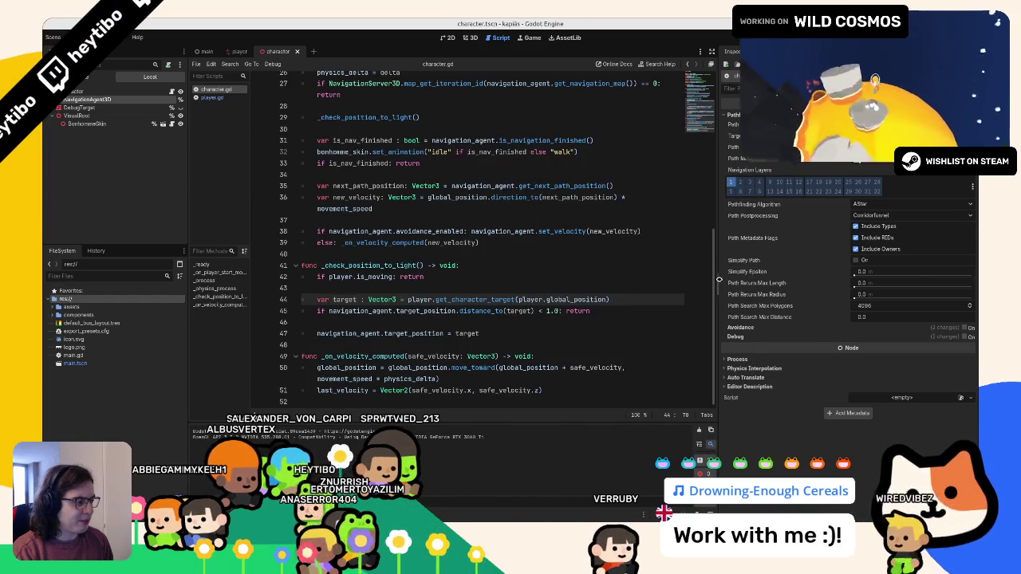
{"action": "left_click_drag", "start_coordinate": [719, 279], "coordinate": [823, 277]}
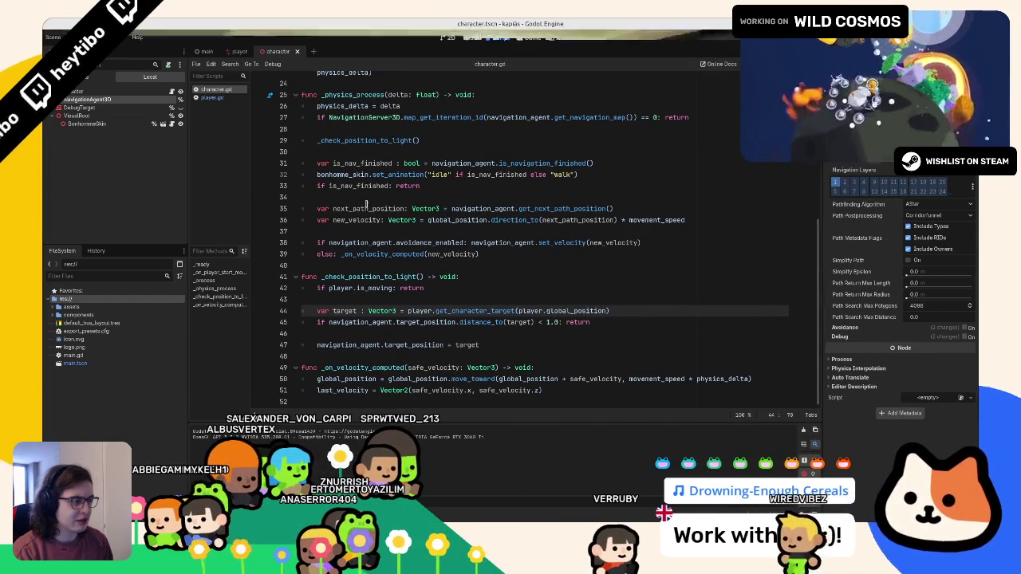
{"action": "left_click", "coordinate": [546, 322]}
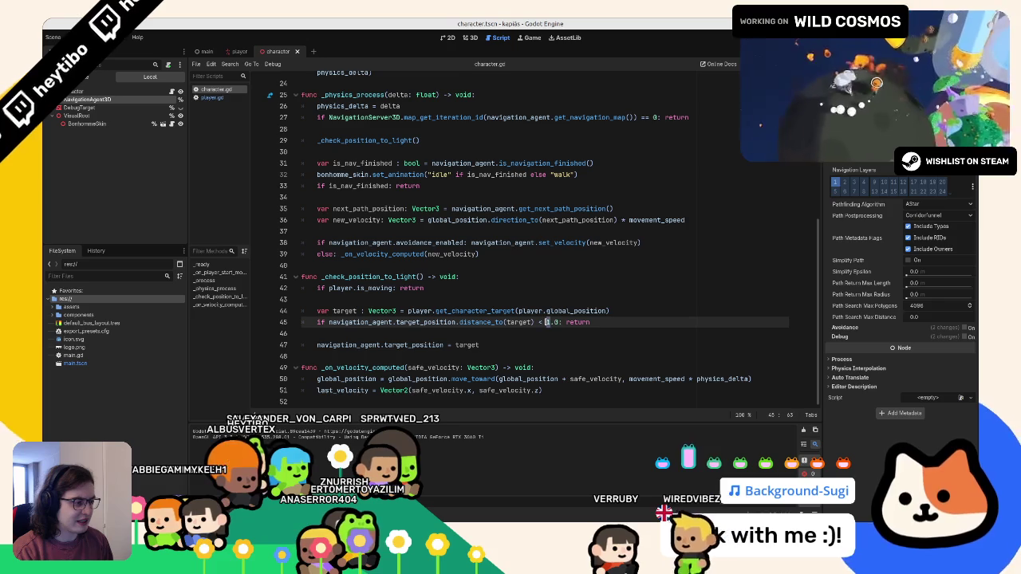